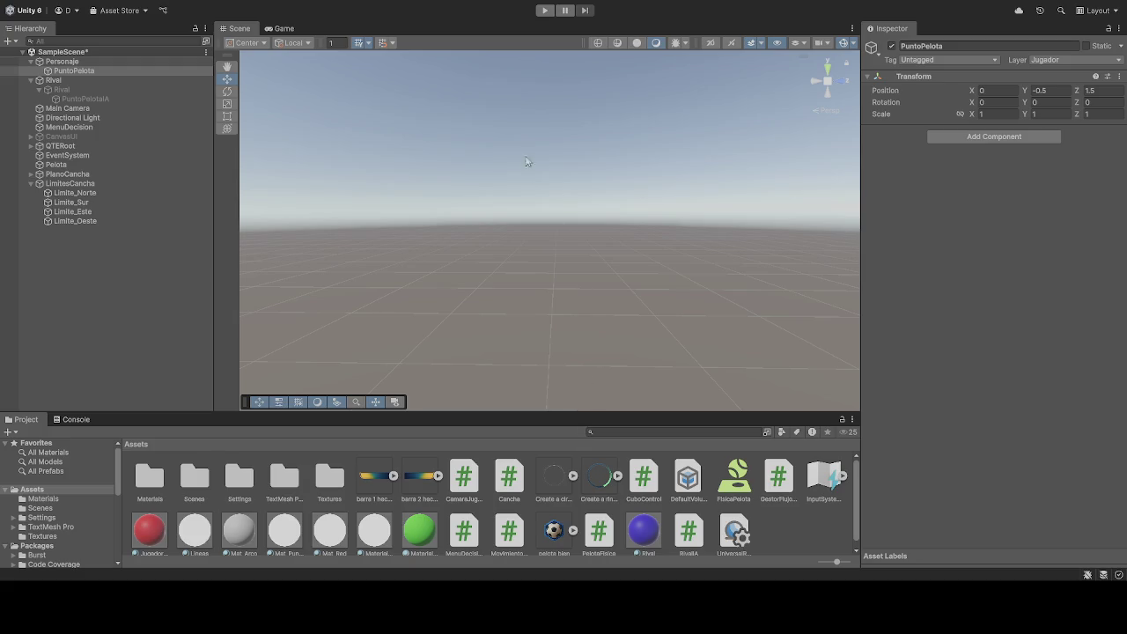
# Step: Set the Pelota ball's Velocidad Maxima to 80 and start a play-test
pyautogui.click(104, 165)
pyautogui.scroll(-10, 992, 423)
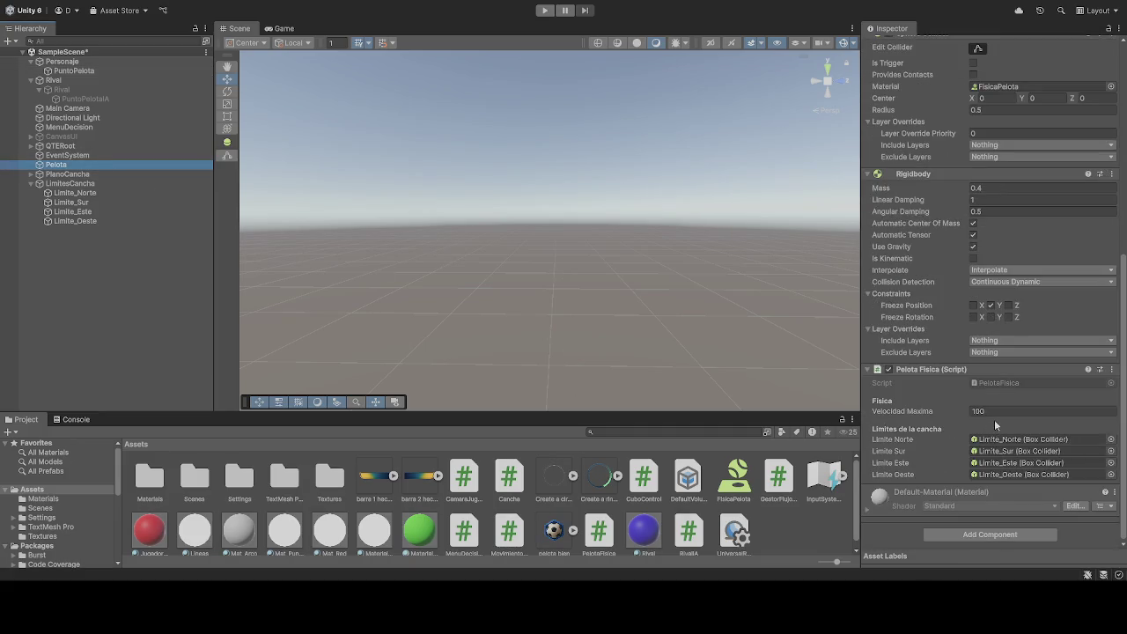
pyautogui.click(994, 412)
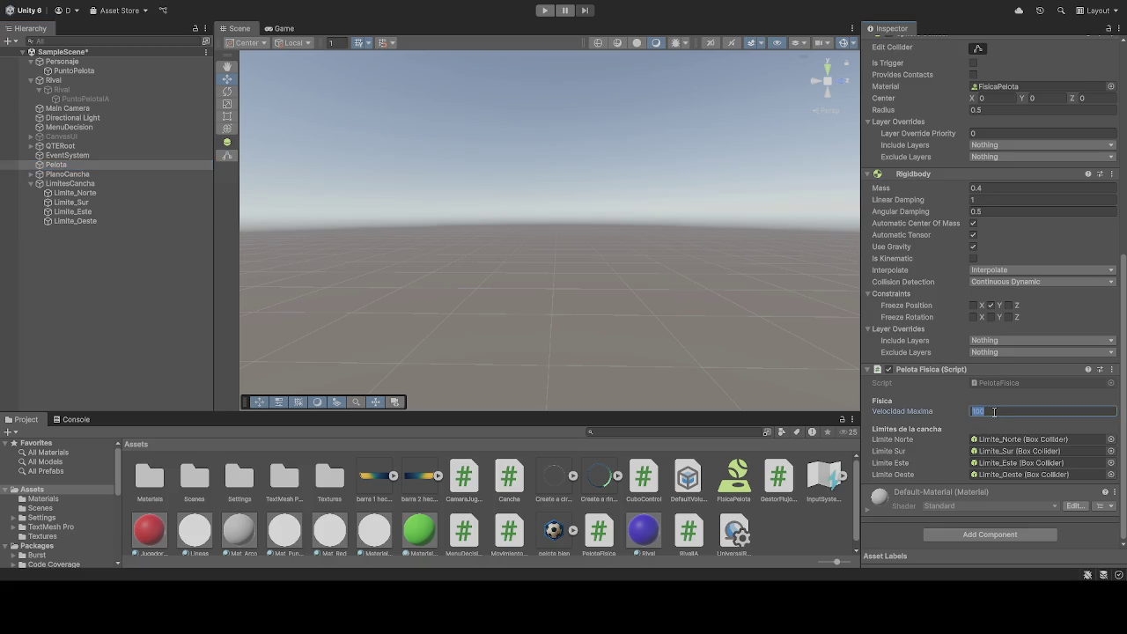
pyautogui.write('80')
pyautogui.click(545, 10)
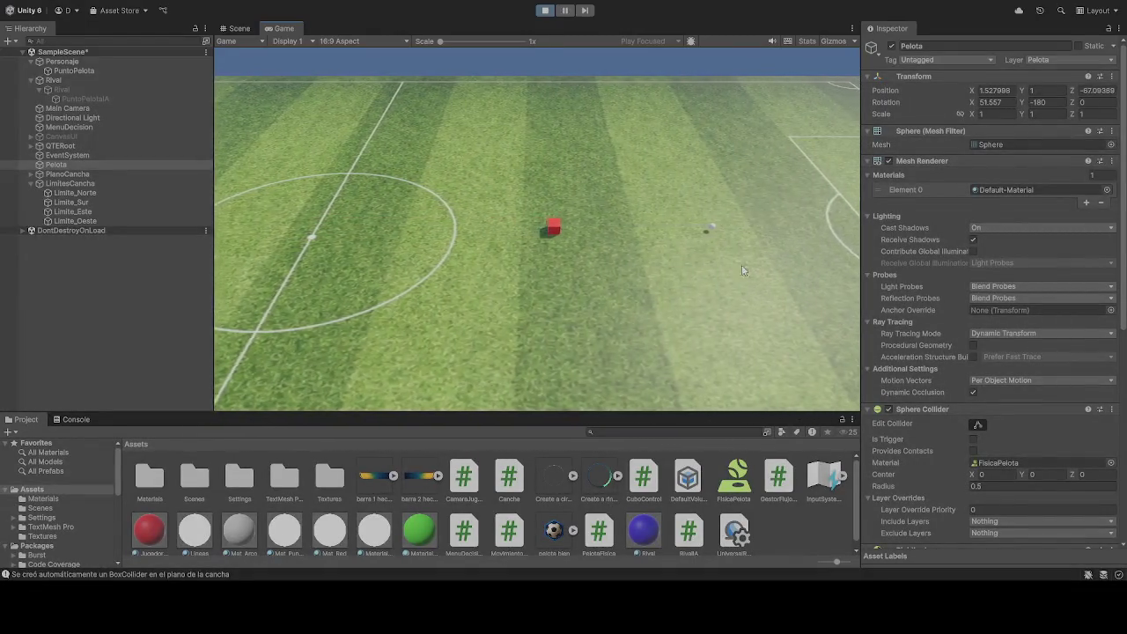
# Step: Watch the ball run at its new speed, then stop the play-test
pyautogui.scroll(-5, 962, 378)
pyautogui.scroll(-2, 963, 374)
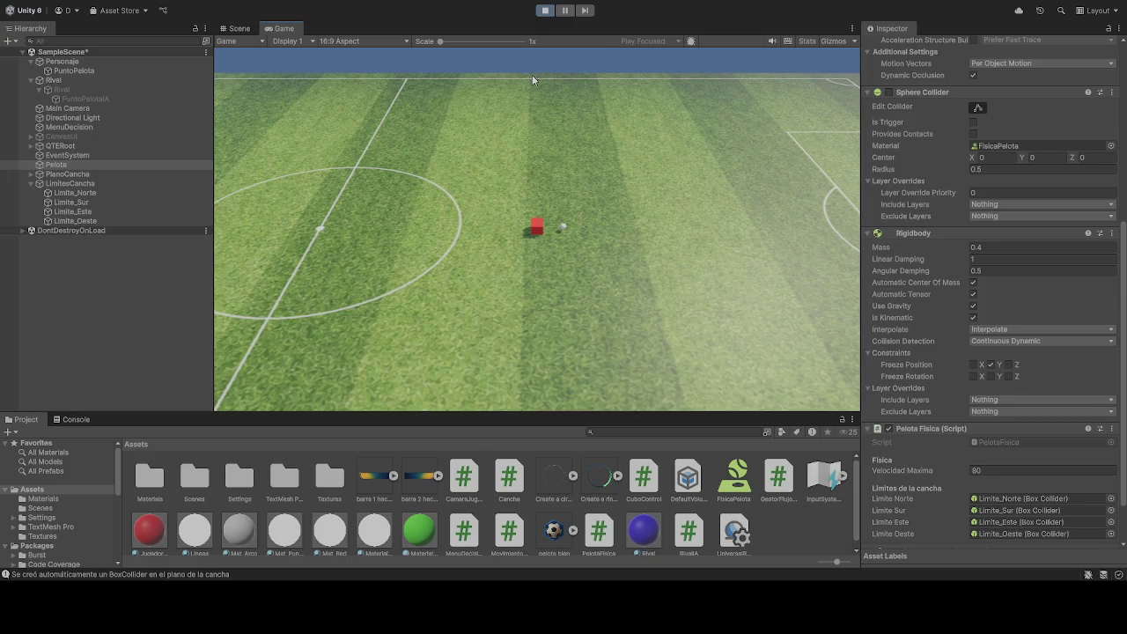
pyautogui.click(543, 11)
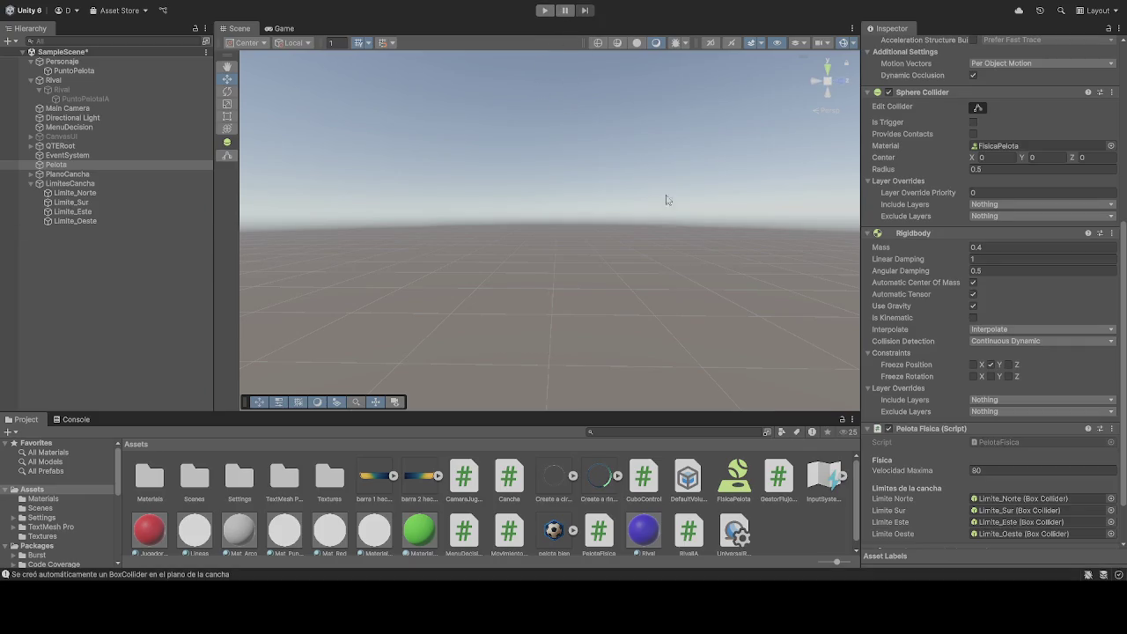
# Step: Restart the play-test, select PuntoPelota and give the Game view focus
pyautogui.scroll(6, 948, 329)
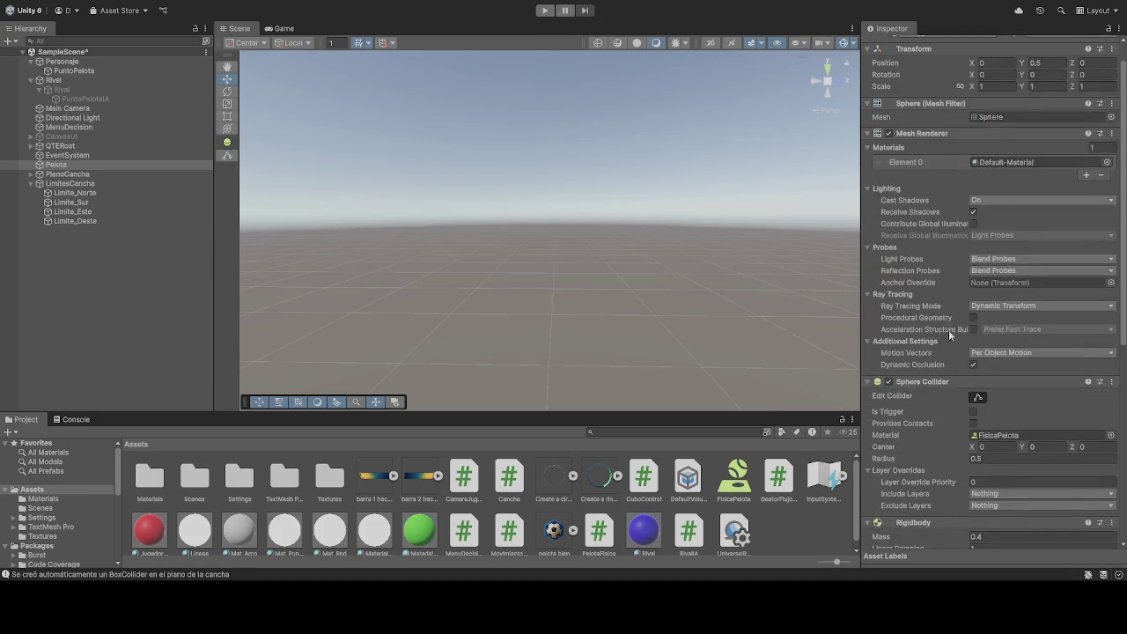
pyautogui.scroll(1, 948, 329)
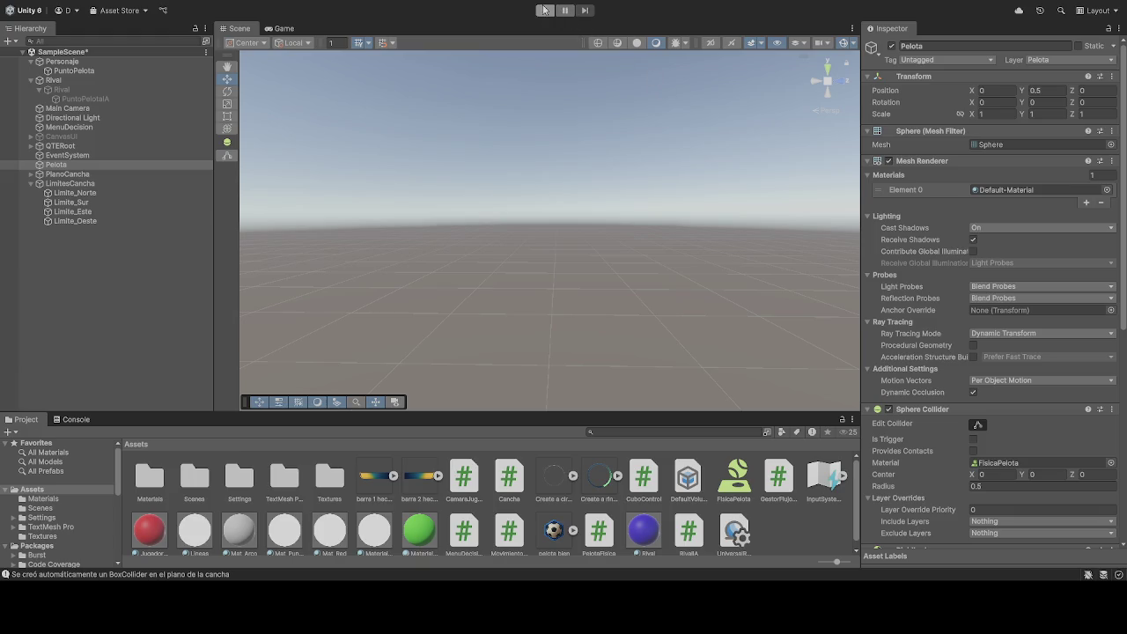
pyautogui.click(543, 10)
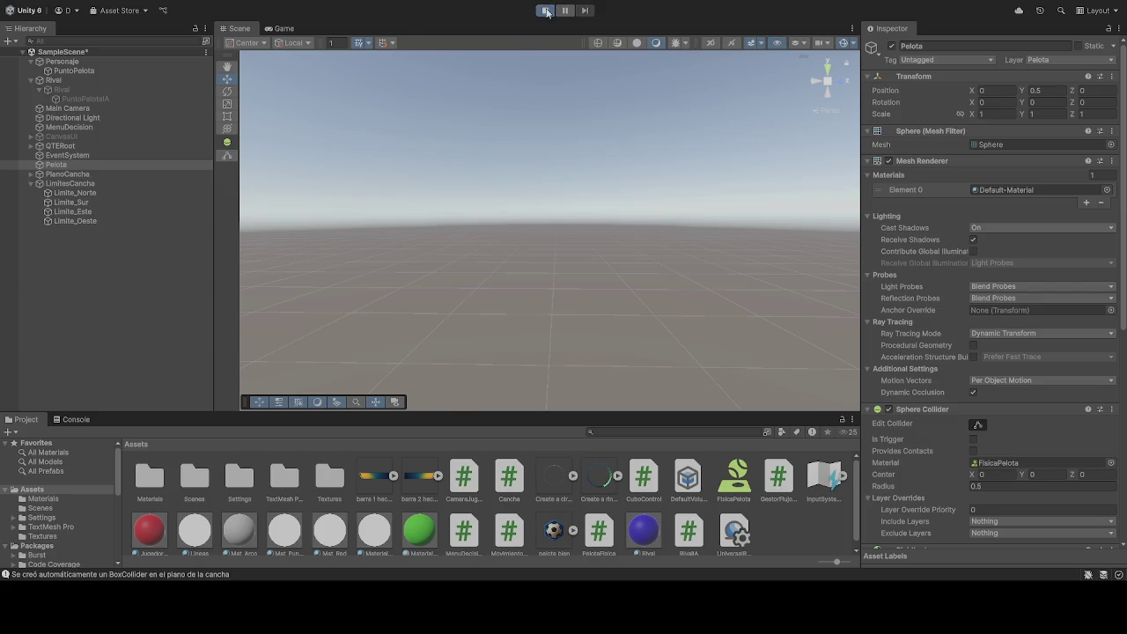
pyautogui.click(89, 70)
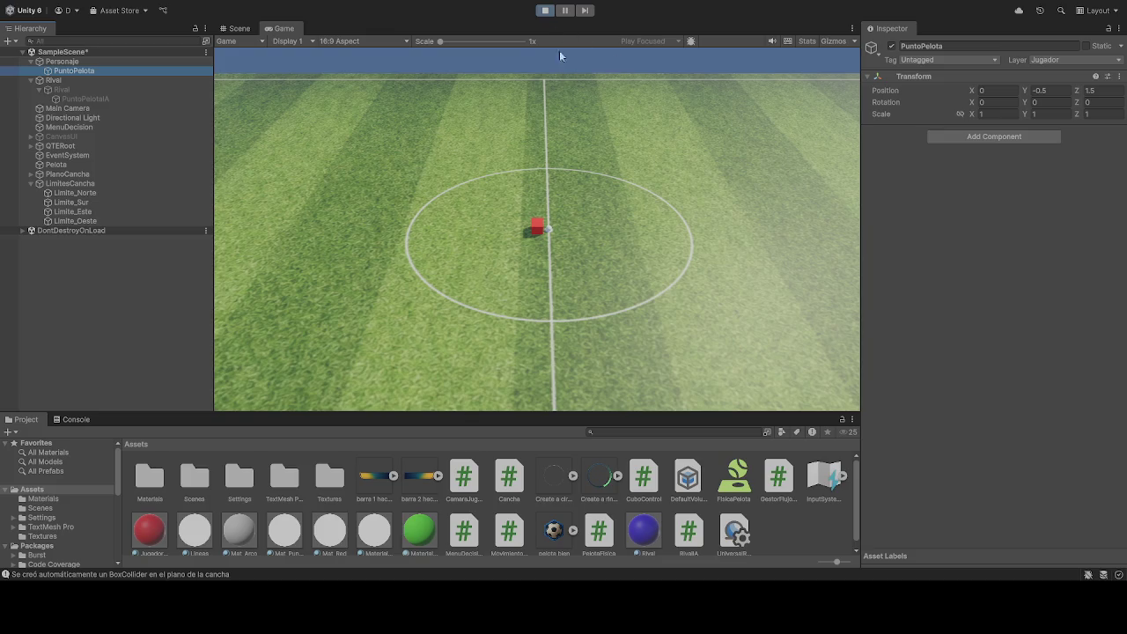
pyautogui.click(605, 171)
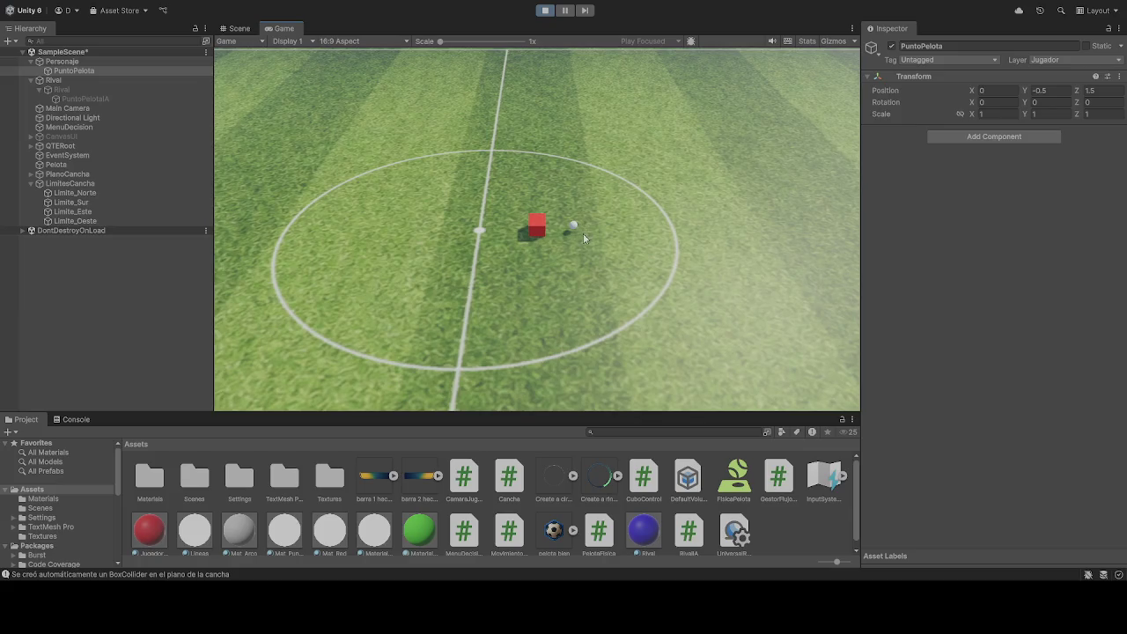
# Step: Set PuntoPelota's Position Y to -0.75 while checking the ball in the Scene view
pyautogui.click(238, 28)
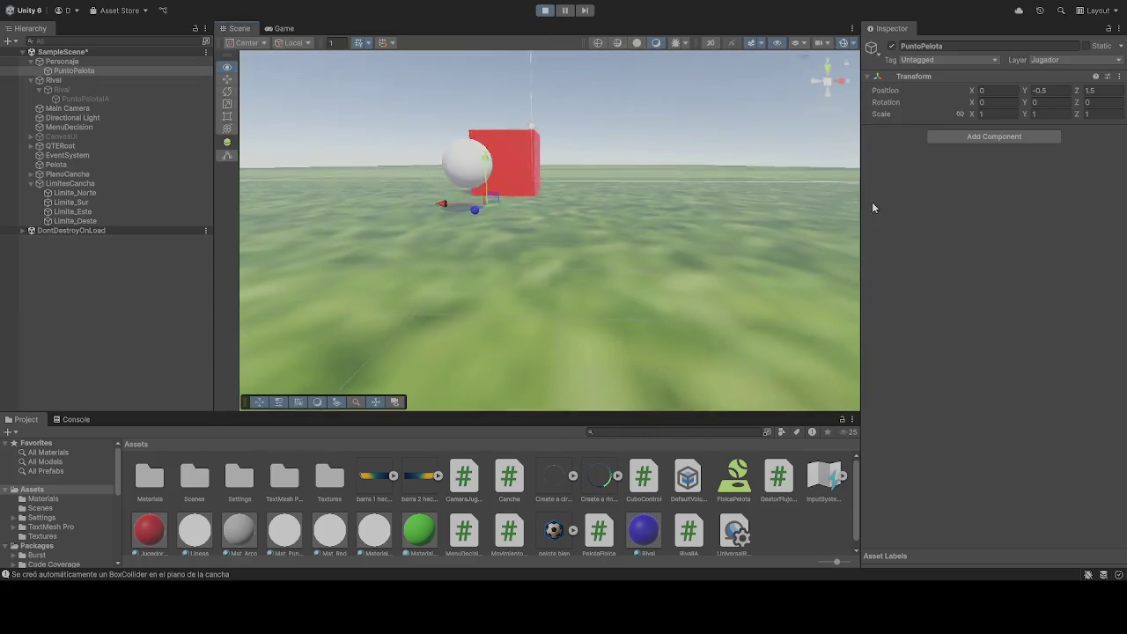
pyautogui.moveTo(634, 176); pyautogui.dragTo(569, 165)
pyautogui.moveTo(574, 162); pyautogui.dragTo(588, 164)
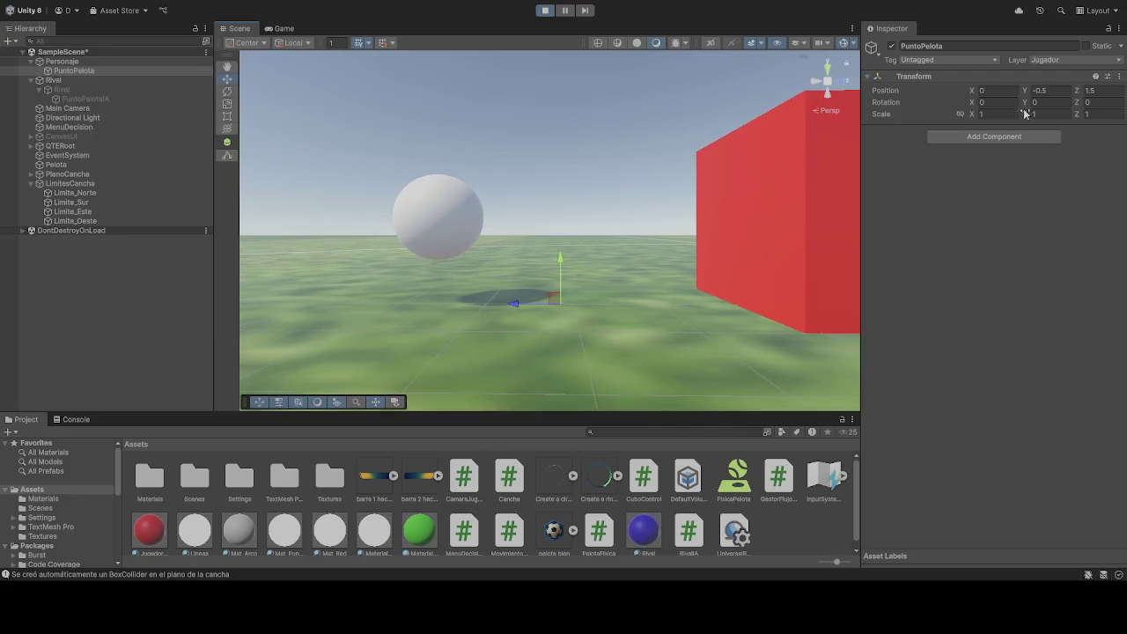
pyautogui.write('0')
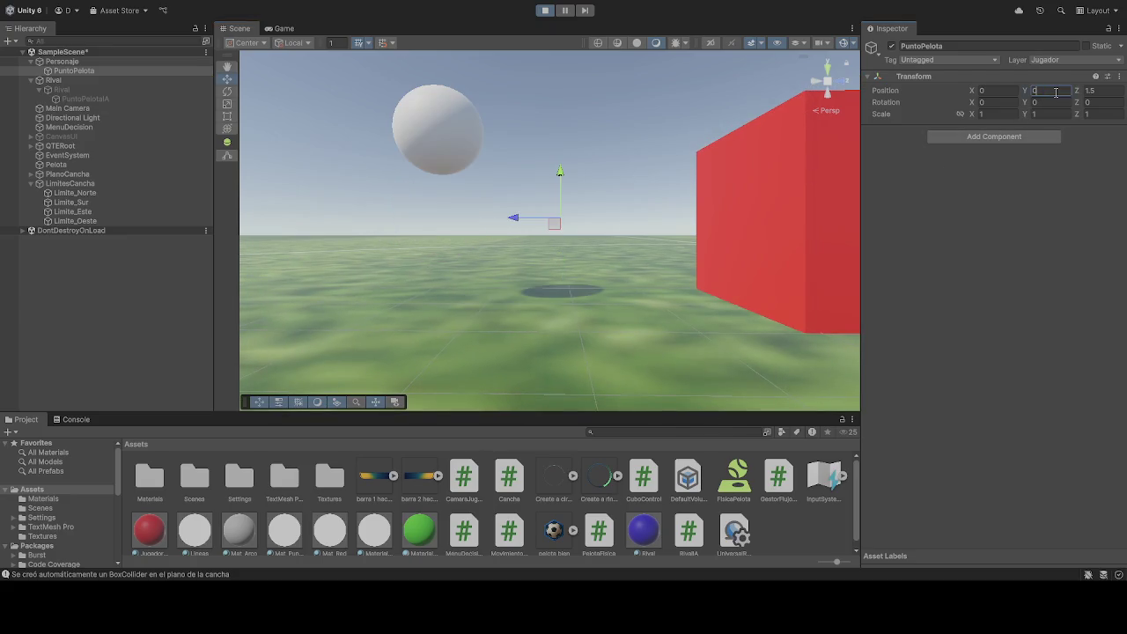
pyautogui.press('BackSpace')
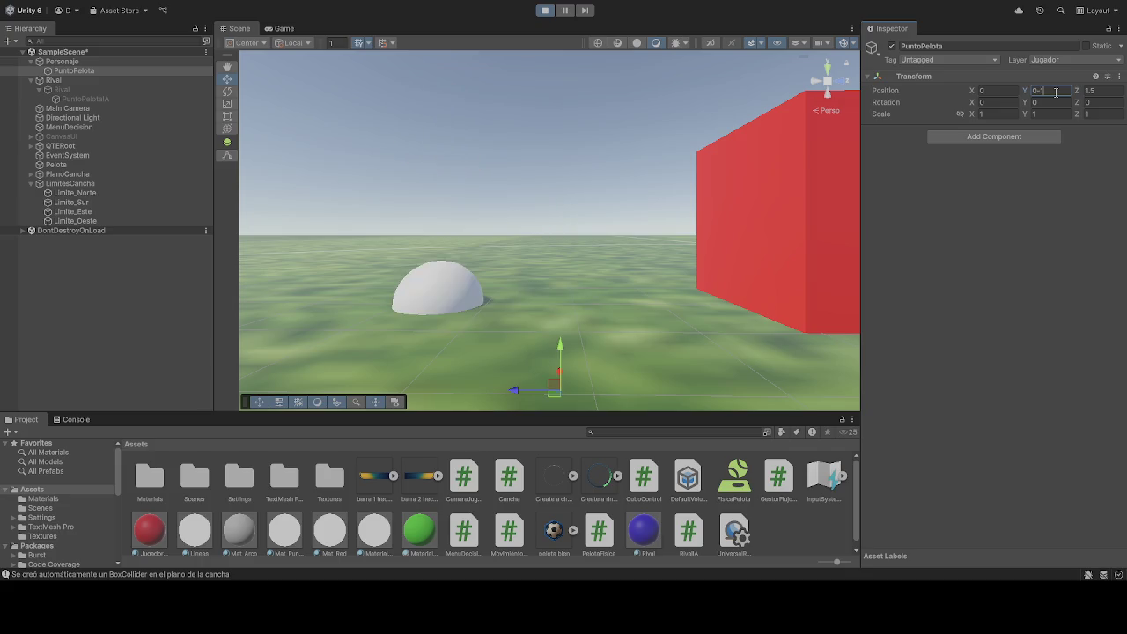
pyautogui.write('-1')
pyautogui.write('0.8')
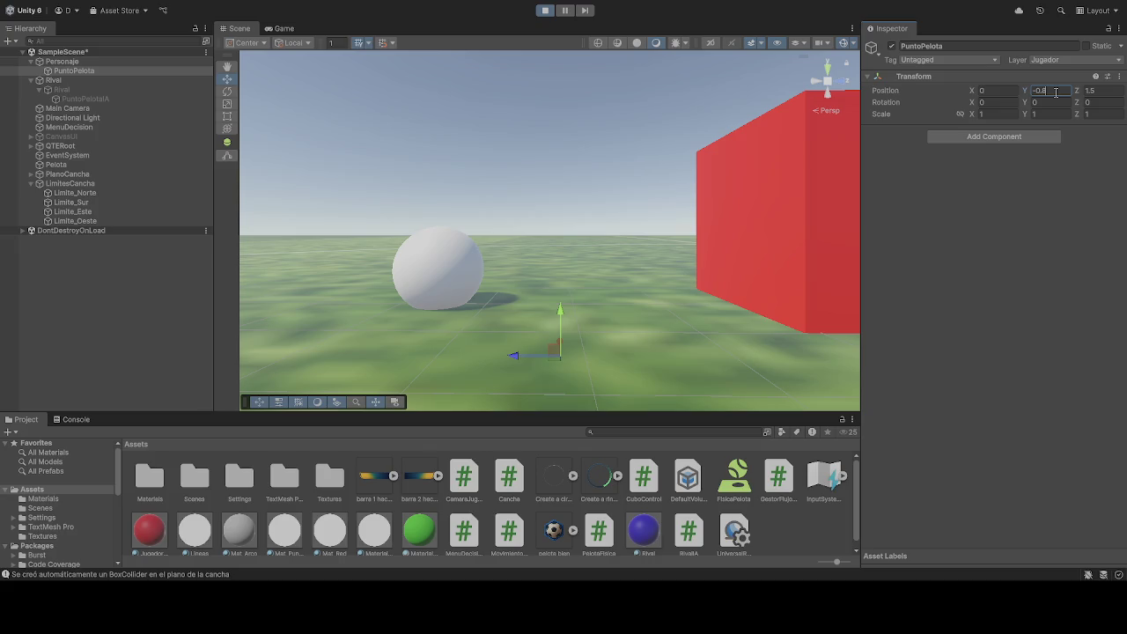
pyautogui.press('BackSpace')
pyautogui.write('7')
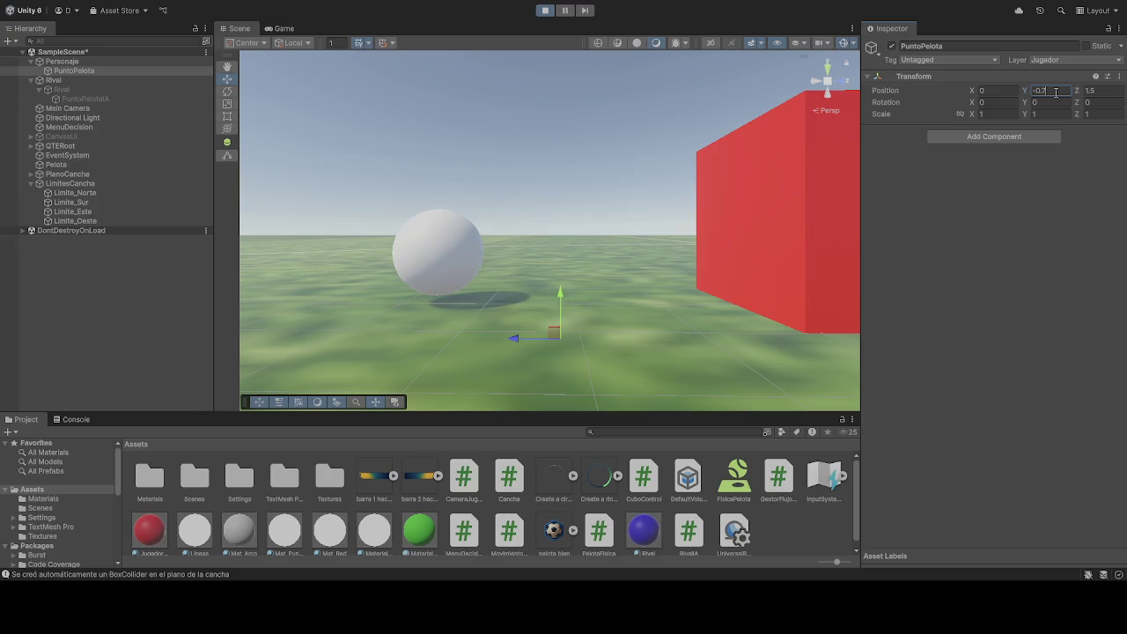
pyautogui.write('5')
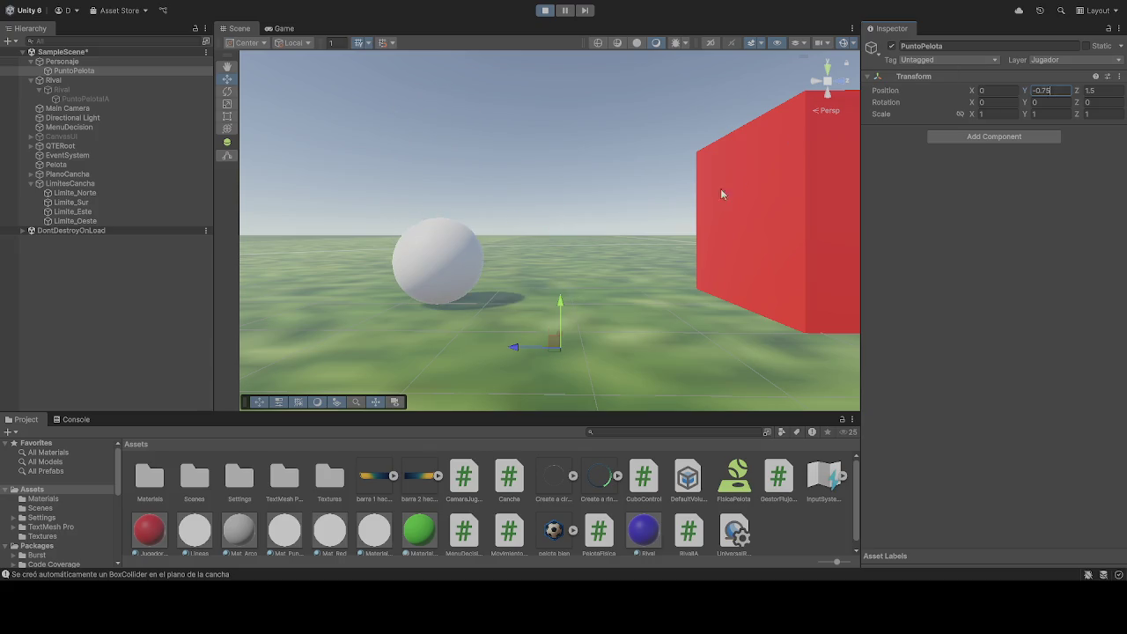
pyautogui.click(720, 193)
pyautogui.moveTo(652, 241); pyautogui.dragTo(681, 221)
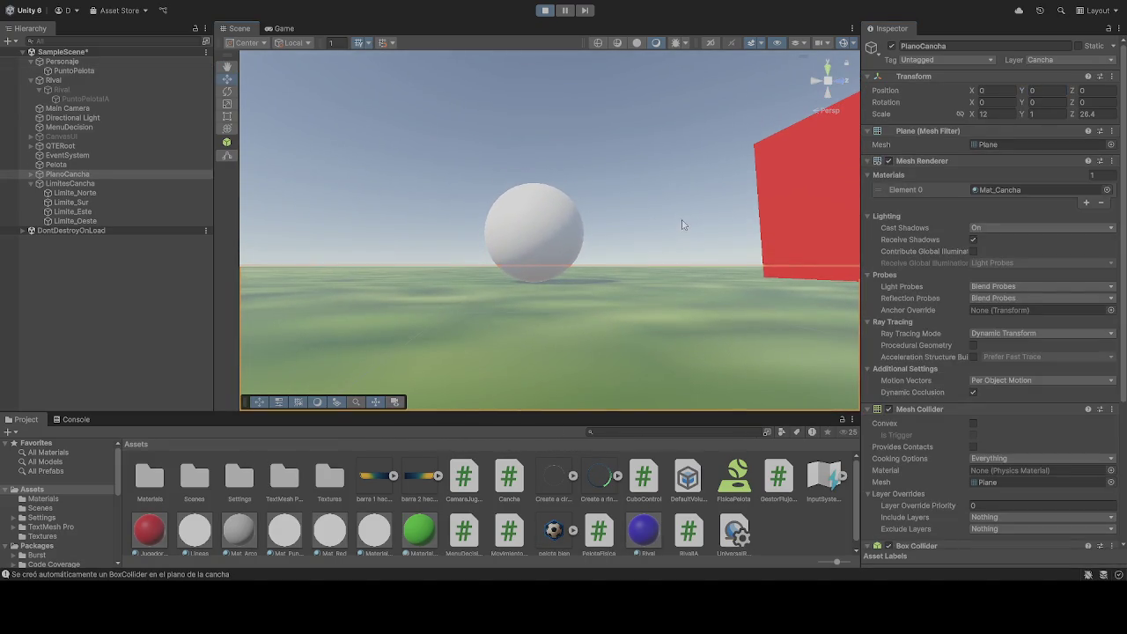
# Step: Set PuntoPelota's Position Z to 0 and view the result up close
pyautogui.click(74, 71)
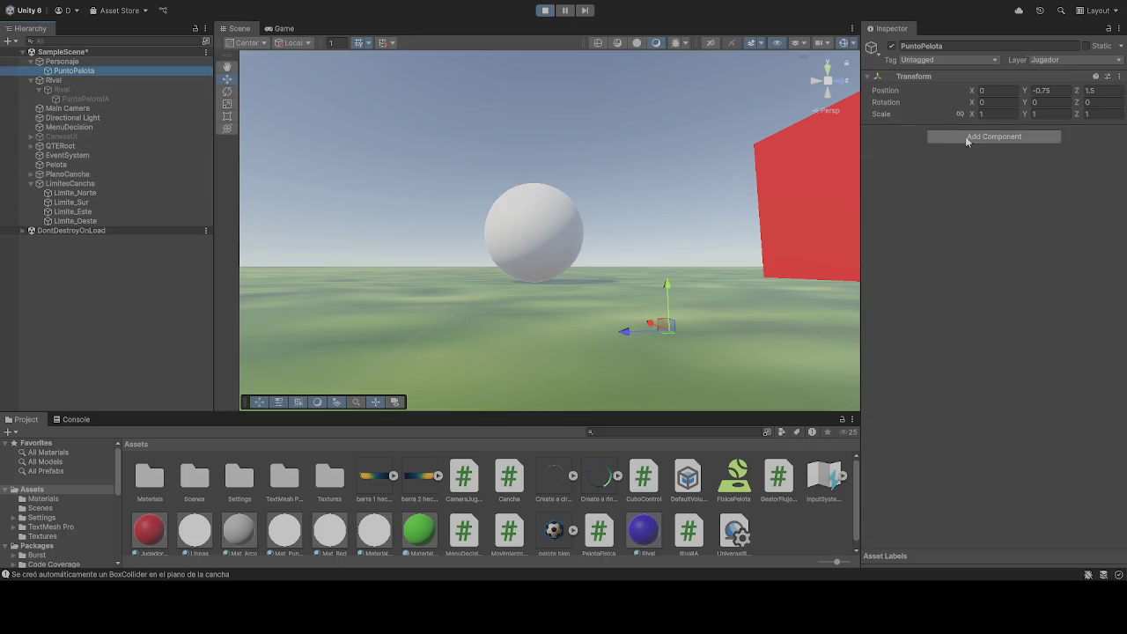
pyautogui.click(1103, 92)
pyautogui.write('0')
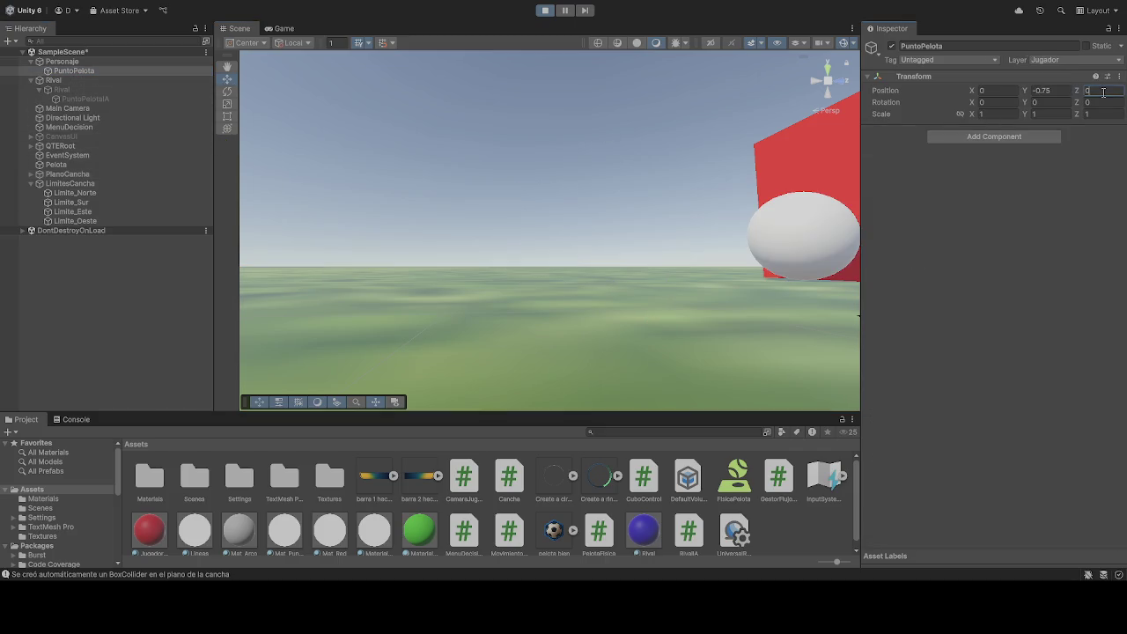
pyautogui.click(696, 154)
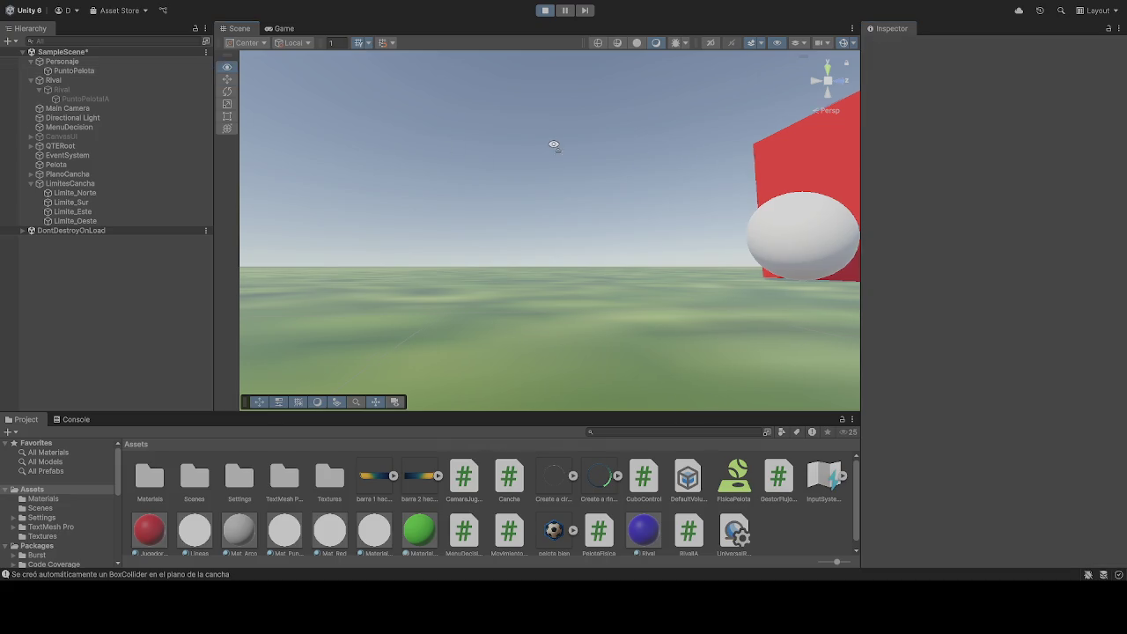
pyautogui.moveTo(553, 143)
pyautogui.mouseDown()
pyautogui.moveTo(489, 142)
pyautogui.moveTo(523, 140)
pyautogui.mouseUp()
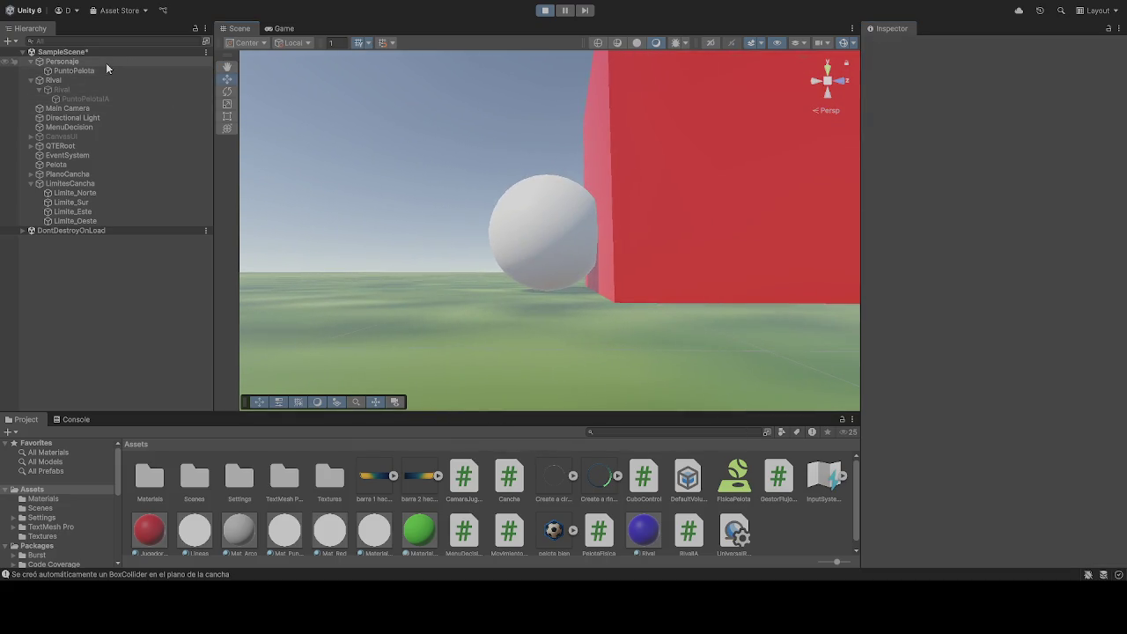
# Step: Try PuntoPelota Z values 0.3, 0.1 and 0.05, then stop the play-test
pyautogui.click(141, 70)
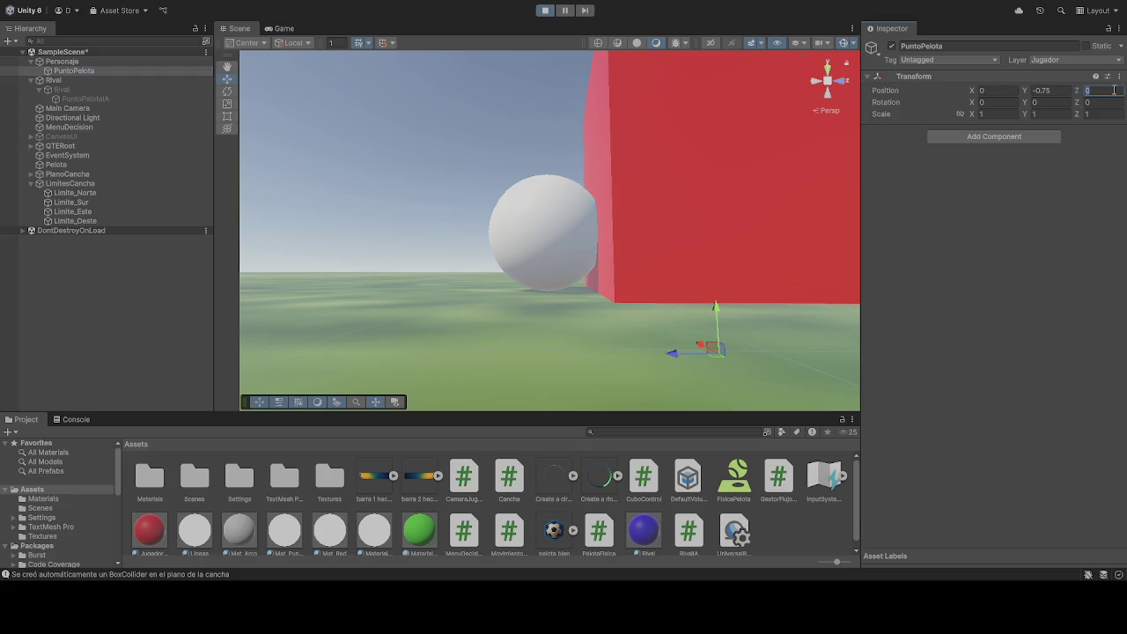
pyautogui.write('.3')
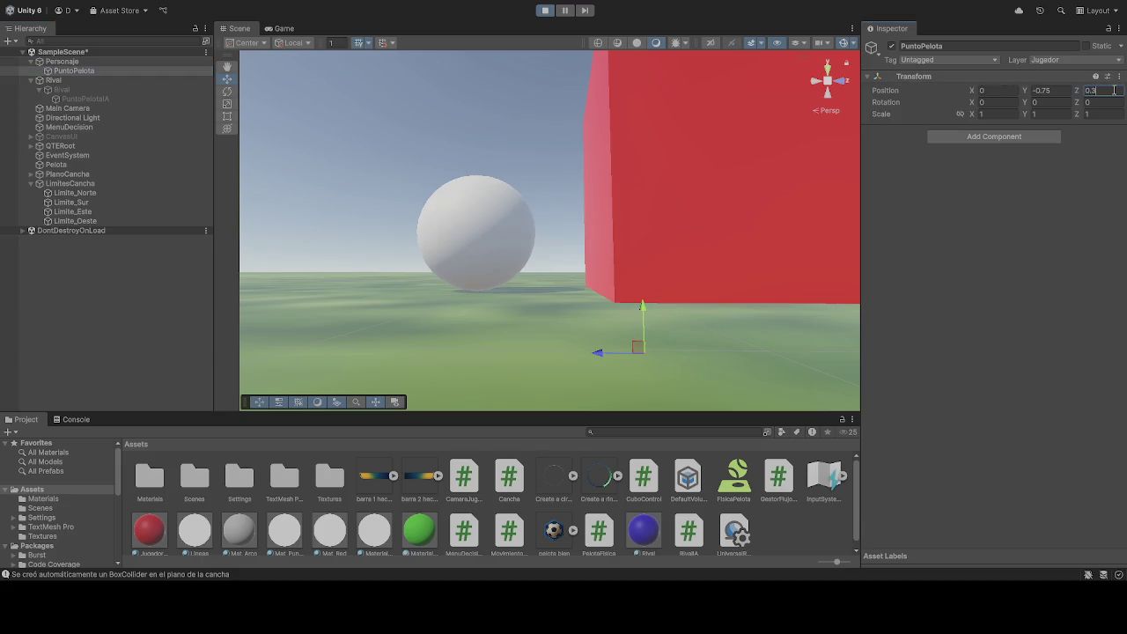
pyautogui.press('BackSpace')
pyautogui.write('1')
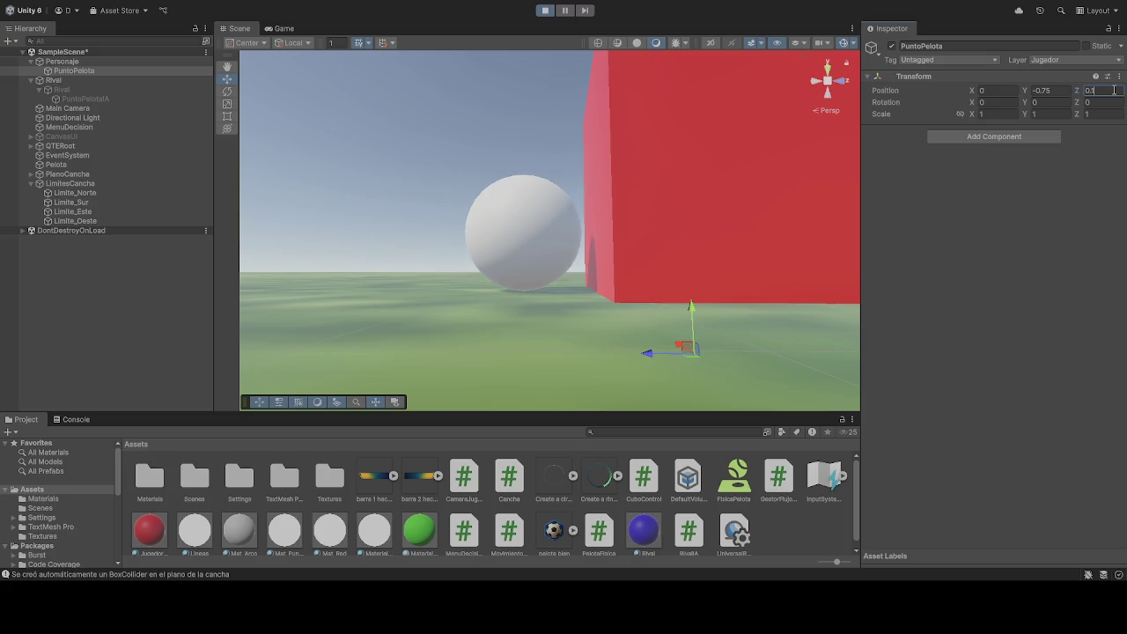
pyautogui.press('BackSpace')
pyautogui.write('05')
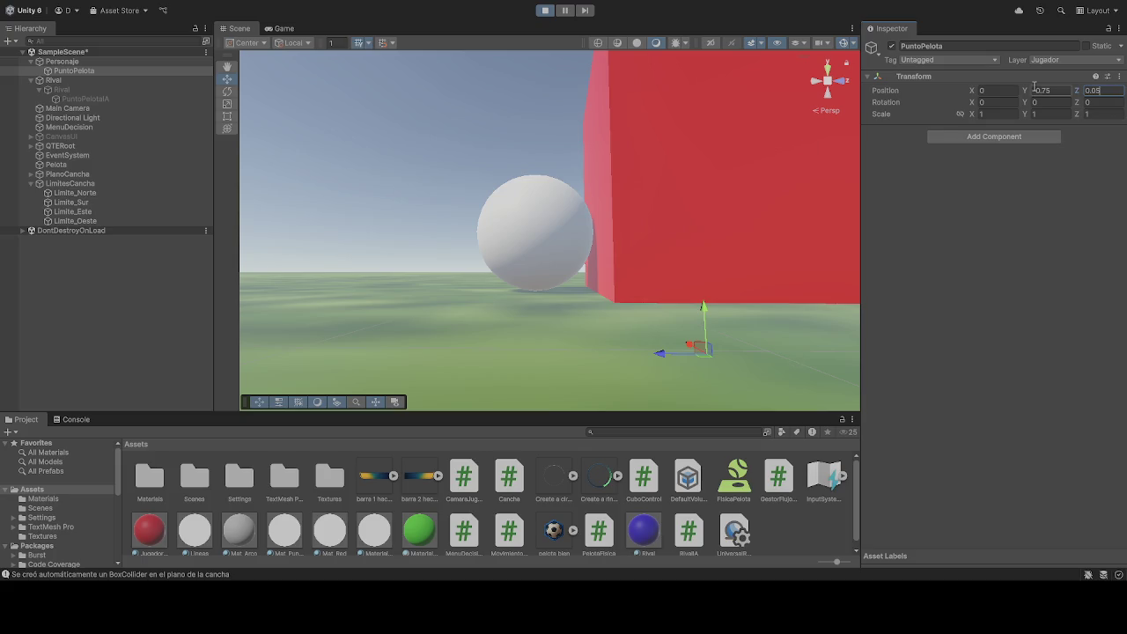
pyautogui.click(546, 11)
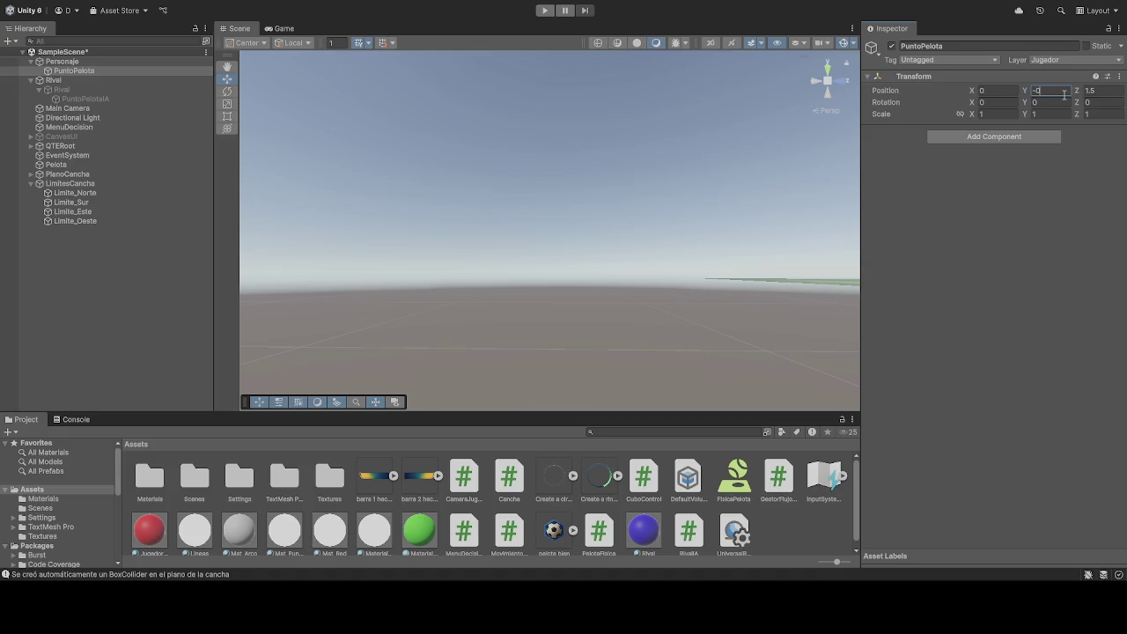
# Step: Commit PuntoPelota's Y of -0.75 and start a play-test viewed in the Scene view
pyautogui.click(1112, 94)
pyautogui.write('0.1')
pyautogui.click(543, 12)
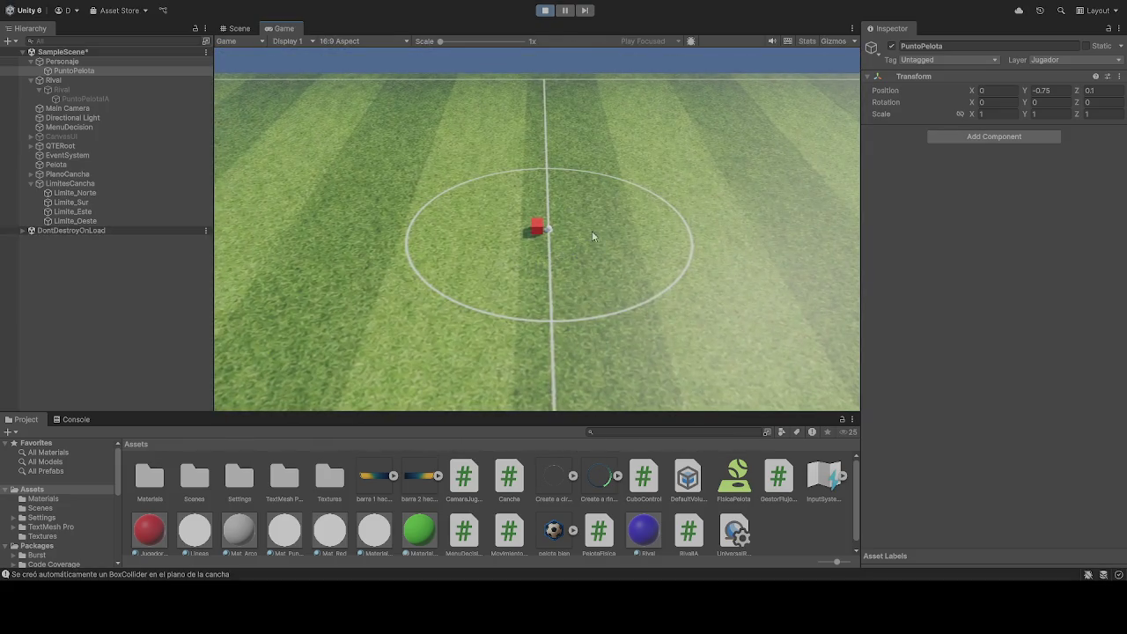
pyautogui.click(238, 28)
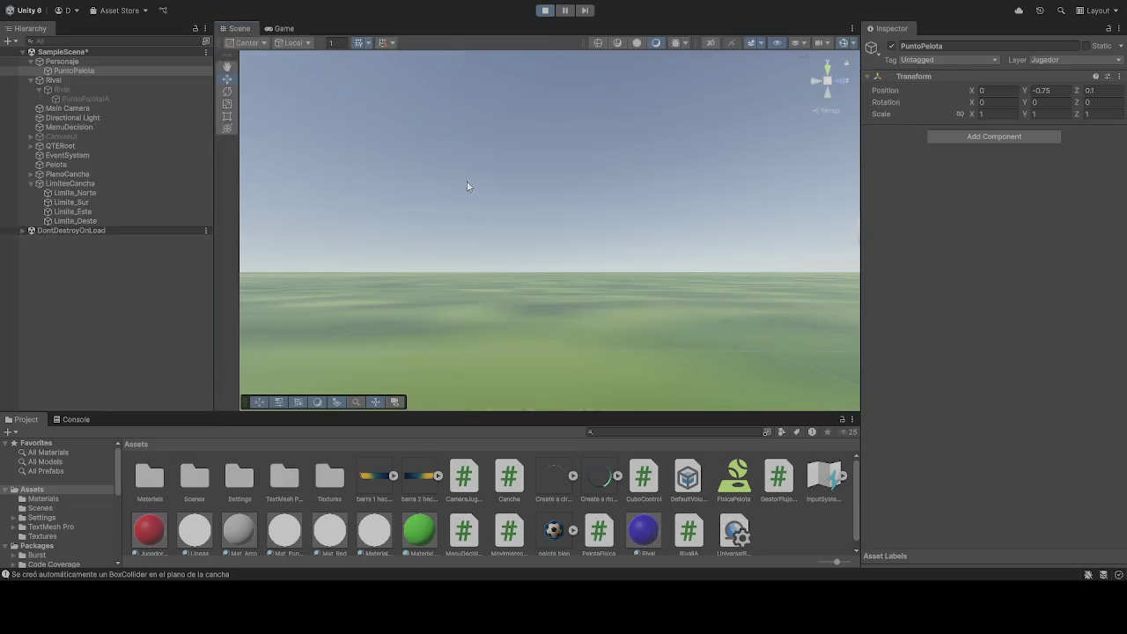
pyautogui.moveTo(468, 185); pyautogui.dragTo(499, 203)
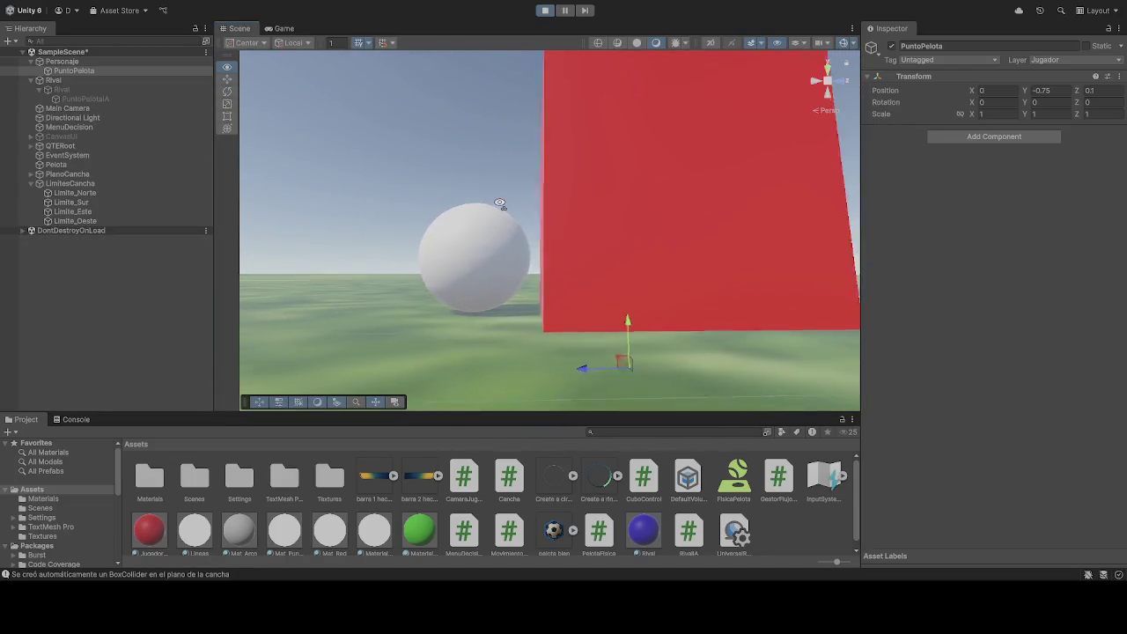
pyautogui.press('d')
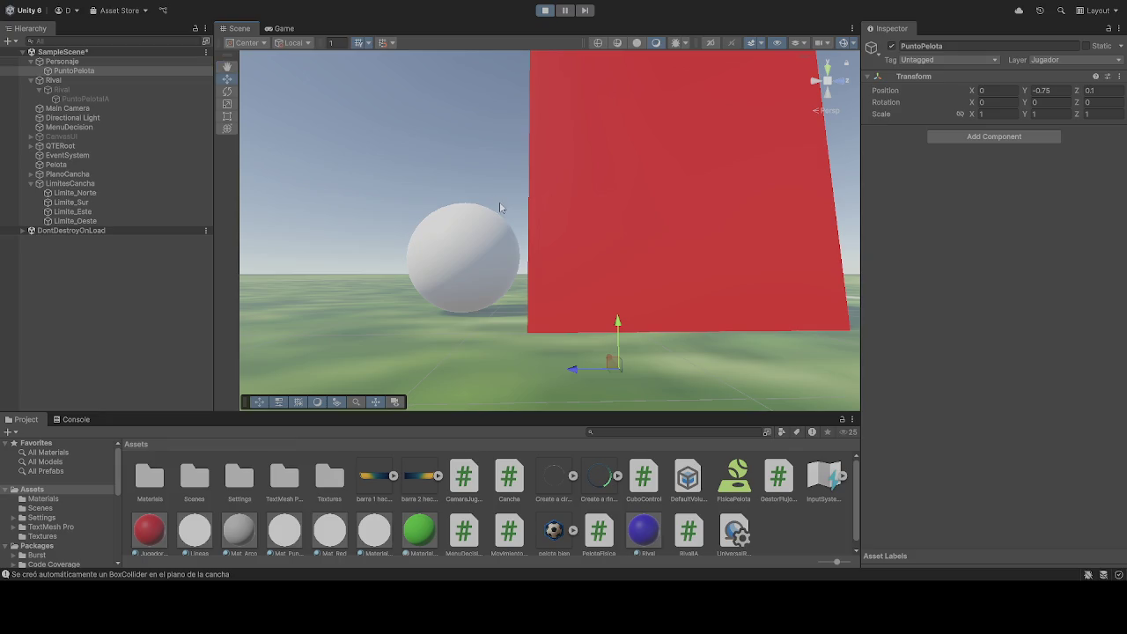
# Step: Try PuntoPelota Z offsets 0.01, 0.05, 0.1, 0.07 and 0.08 during play
pyautogui.click(1103, 91)
pyautogui.write('0')
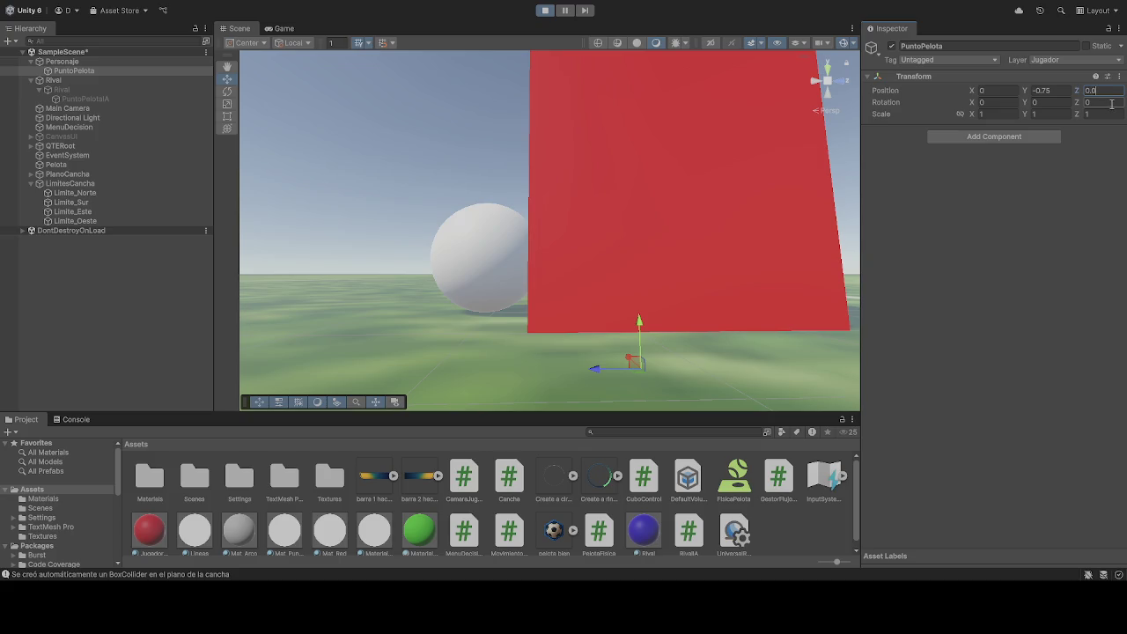
pyautogui.write('1')
pyautogui.press('BackSpace')
pyautogui.write('5')
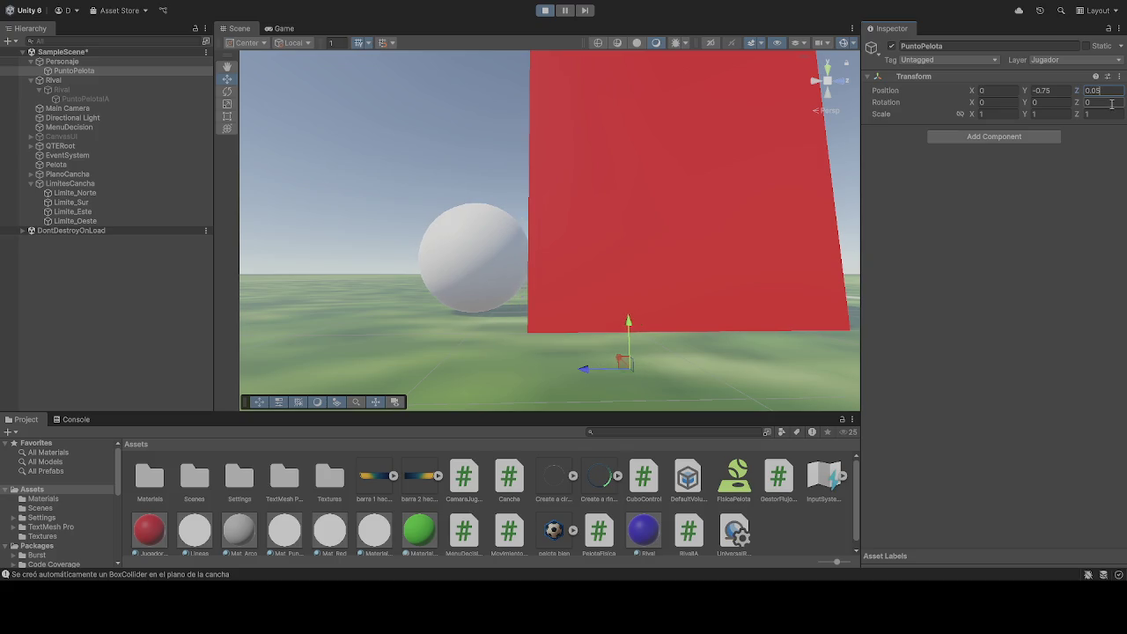
pyautogui.press('BackSpace')
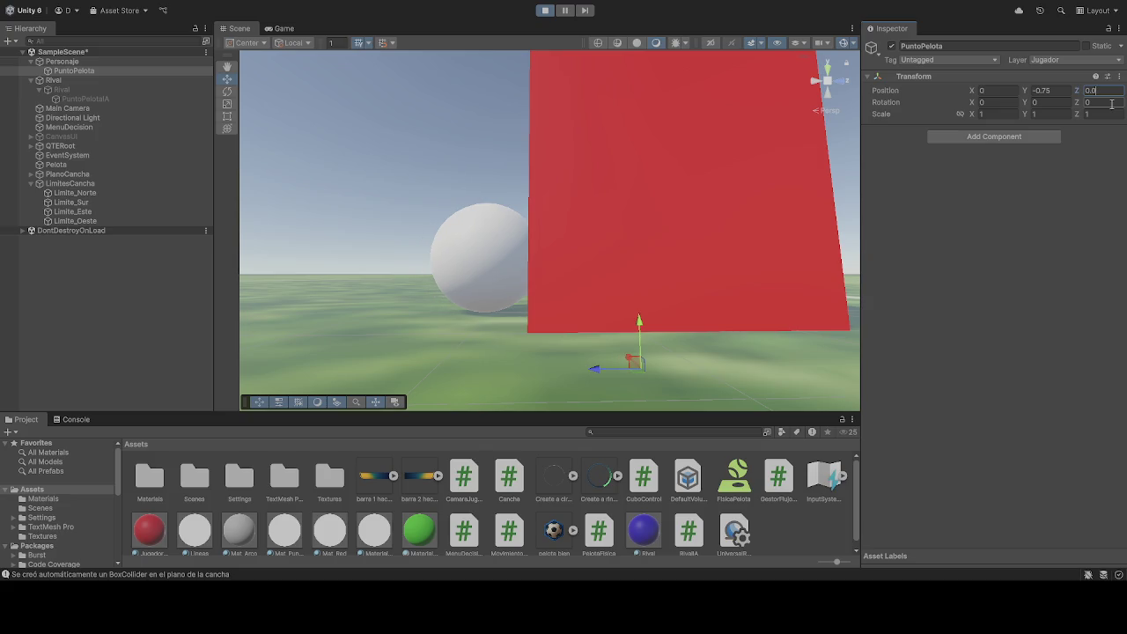
pyautogui.press('BackSpace')
pyautogui.write('1')
pyautogui.press('BackSpace')
pyautogui.press('BackSpace')
pyautogui.write('7')
pyautogui.press('BackSpace')
pyautogui.write('8')
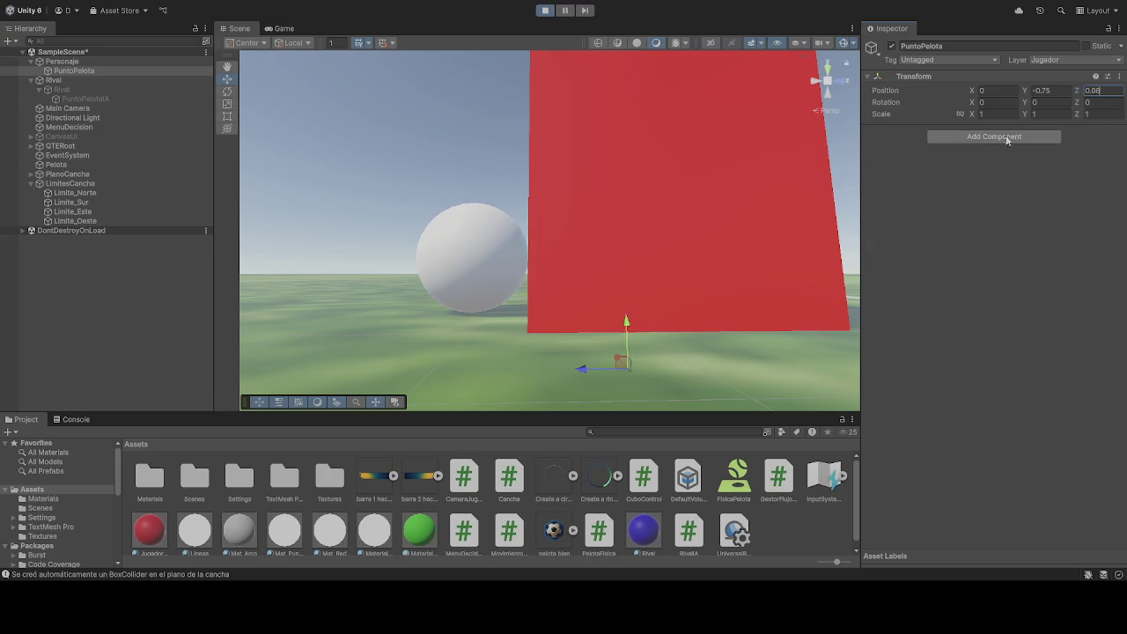
pyautogui.moveTo(635, 205); pyautogui.dragTo(655, 215)
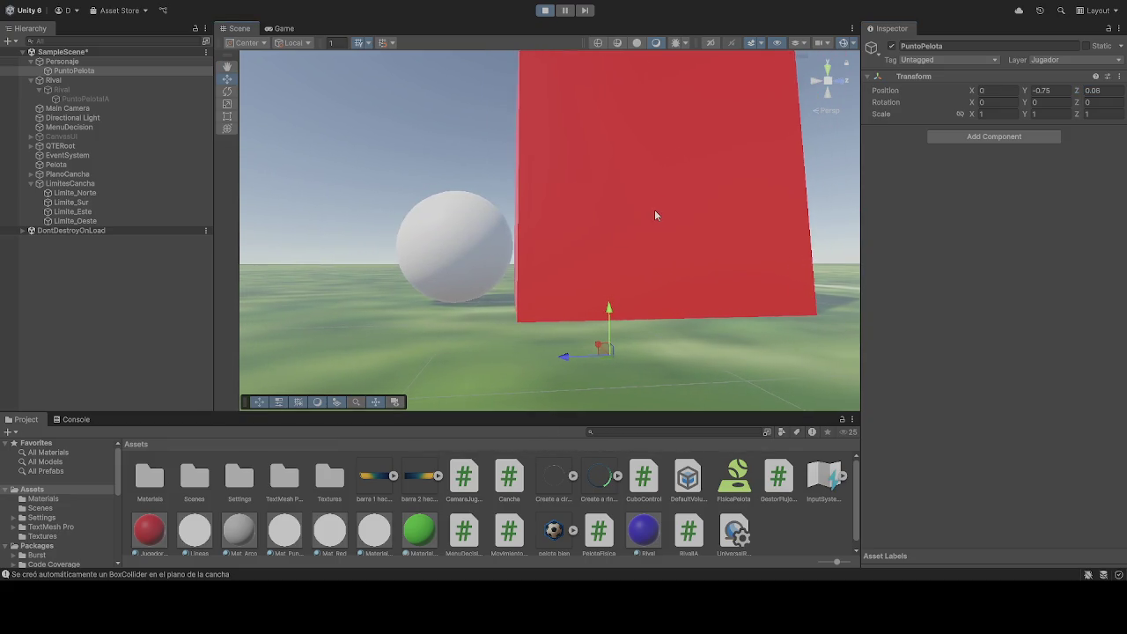
# Step: Set PuntoPelota's Z to 0.05, then stop and restart the play-test
pyautogui.click(1114, 90)
pyautogui.write('0.05')
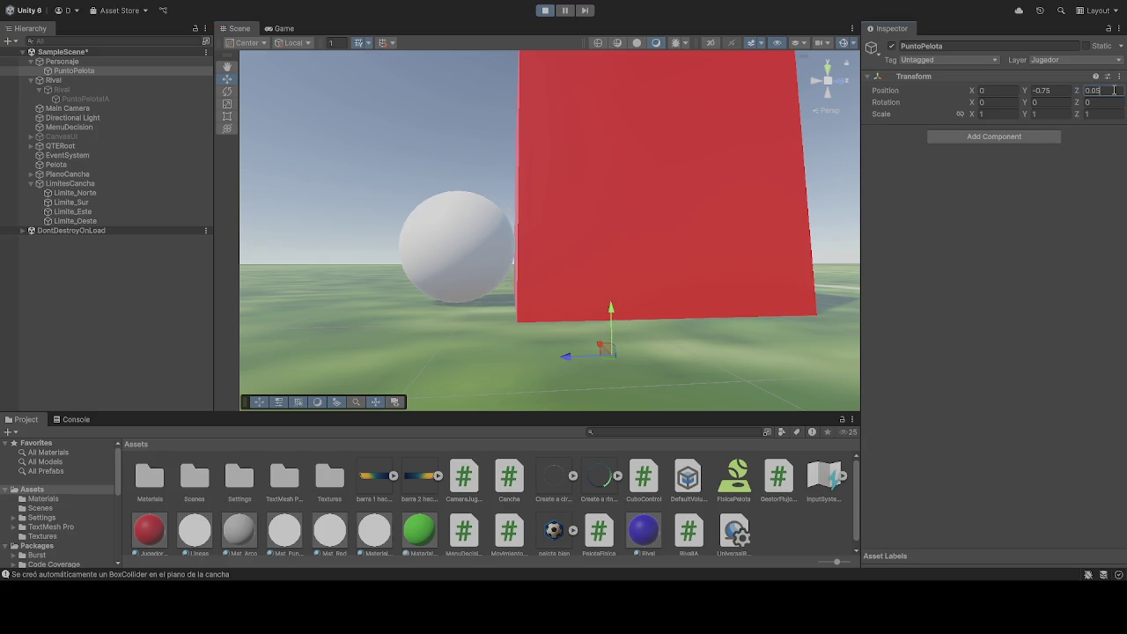
pyautogui.click(545, 12)
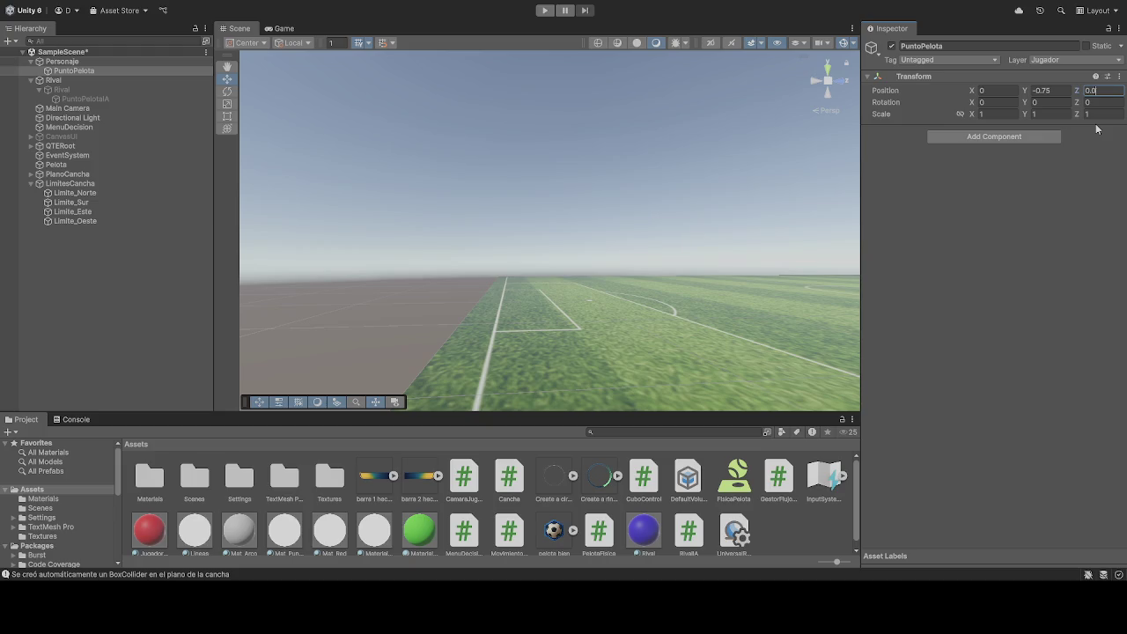
pyautogui.write('5')
pyautogui.click(545, 11)
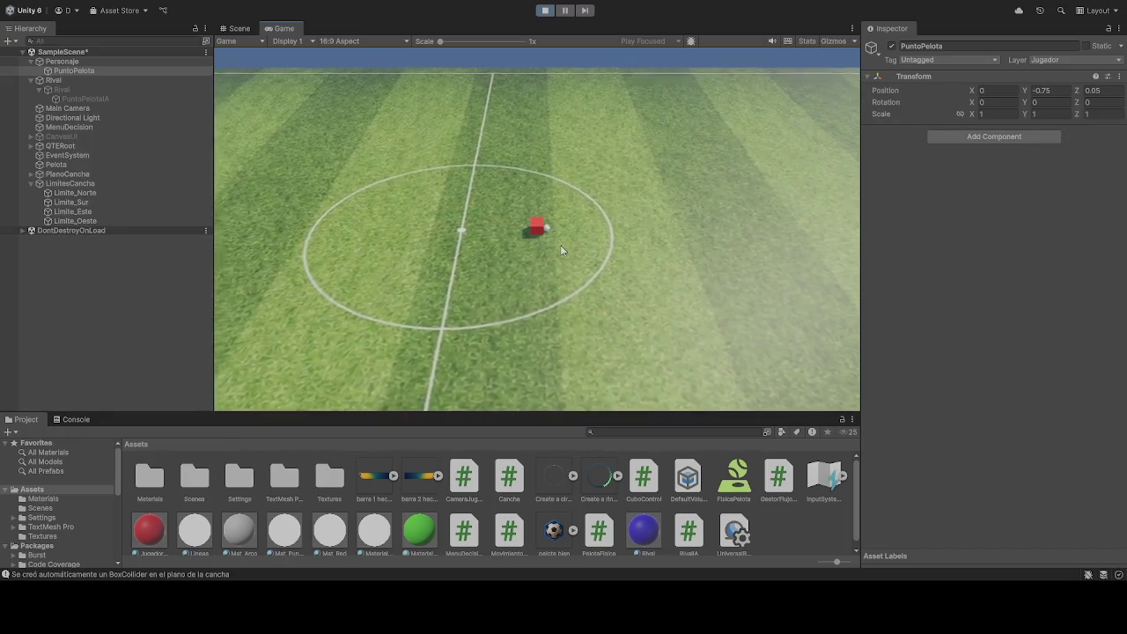
# Step: Inspect the ball beside the cube at Z 0.05 in the Scene view, then stop and restart the play-test
pyautogui.click(239, 28)
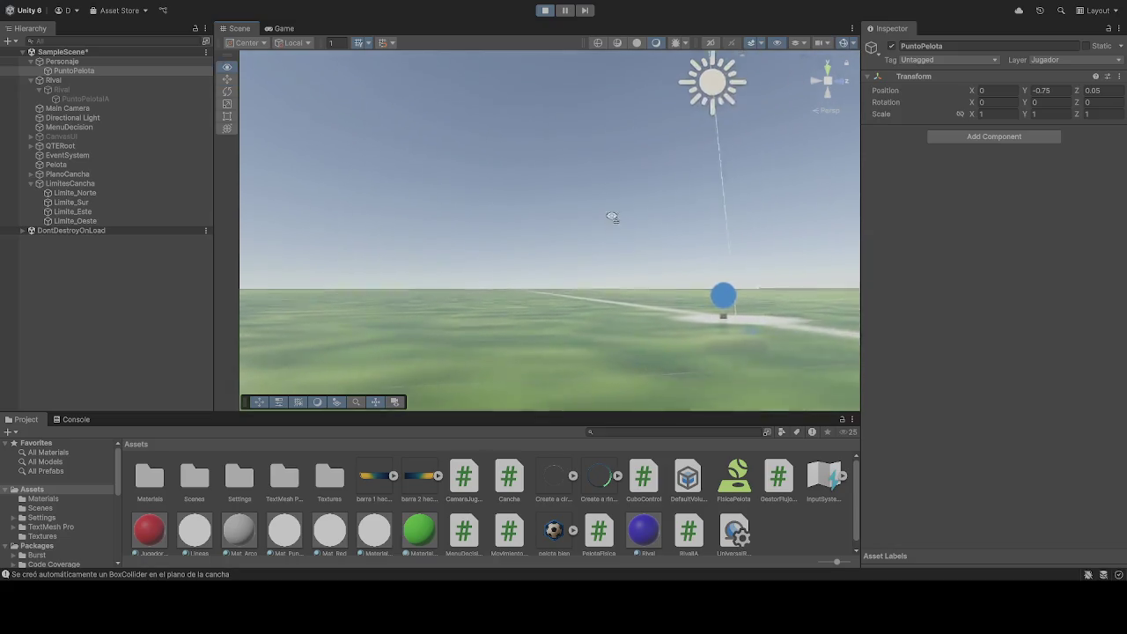
pyautogui.moveTo(612, 217); pyautogui.dragTo(547, 218)
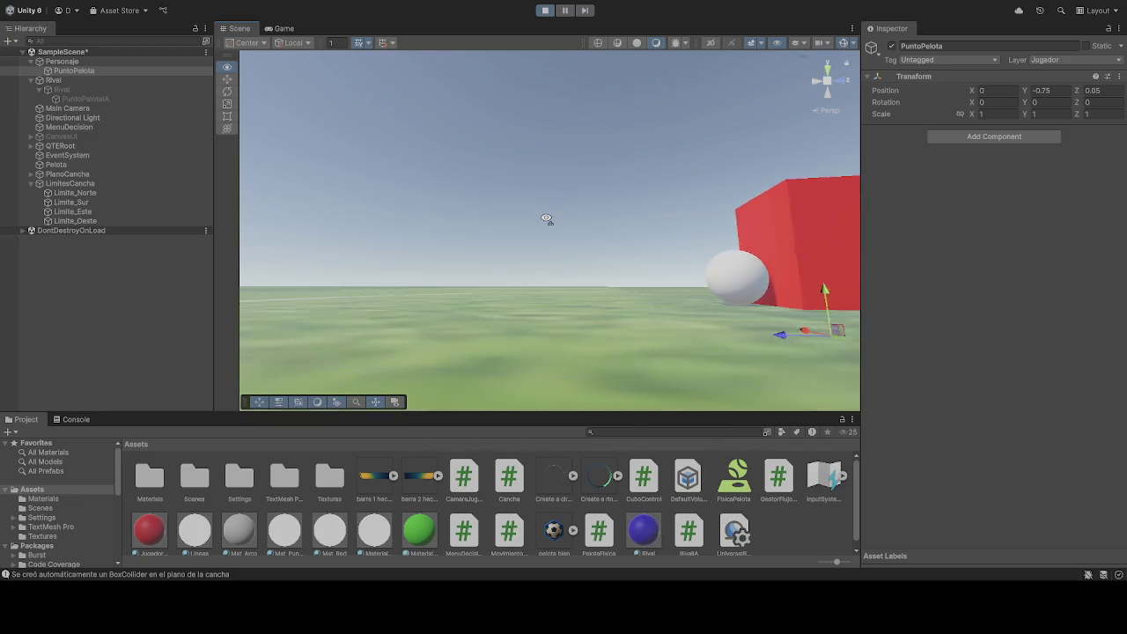
pyautogui.click(546, 13)
pyautogui.click(544, 10)
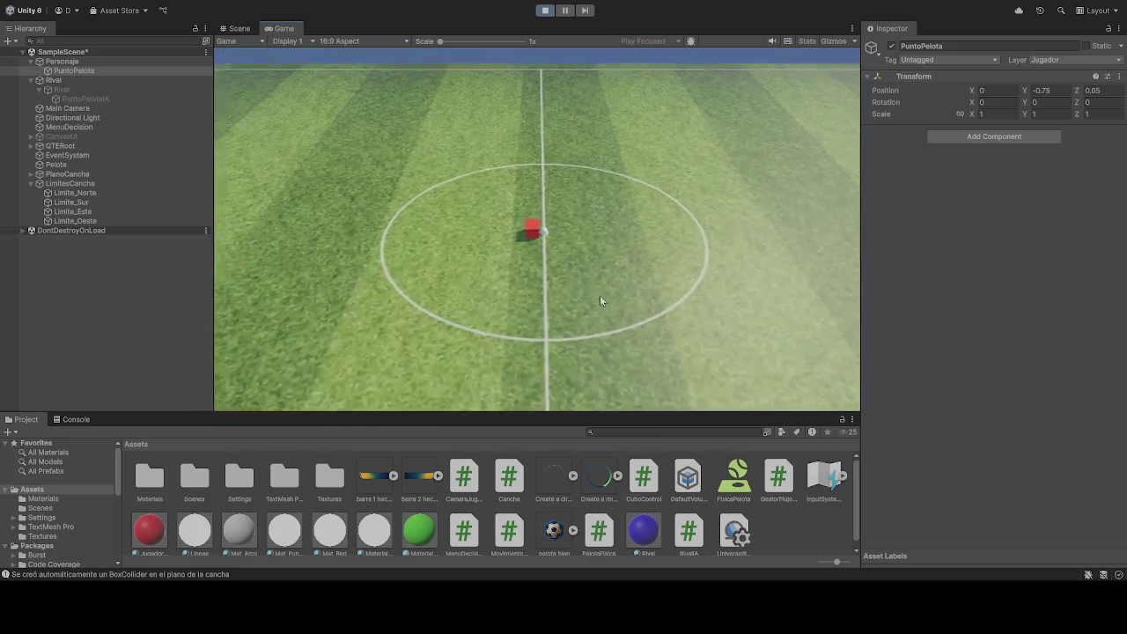
# Step: Dribble the ball right into the penalty area and back to the centre circle
pyautogui.press('d')
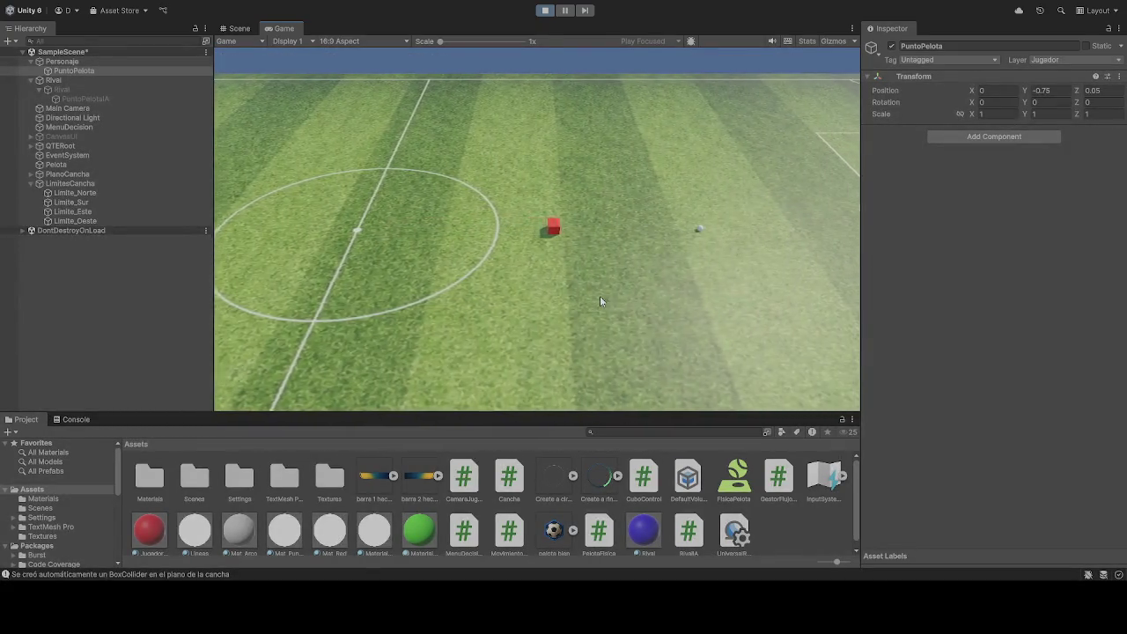
pyautogui.press('d')
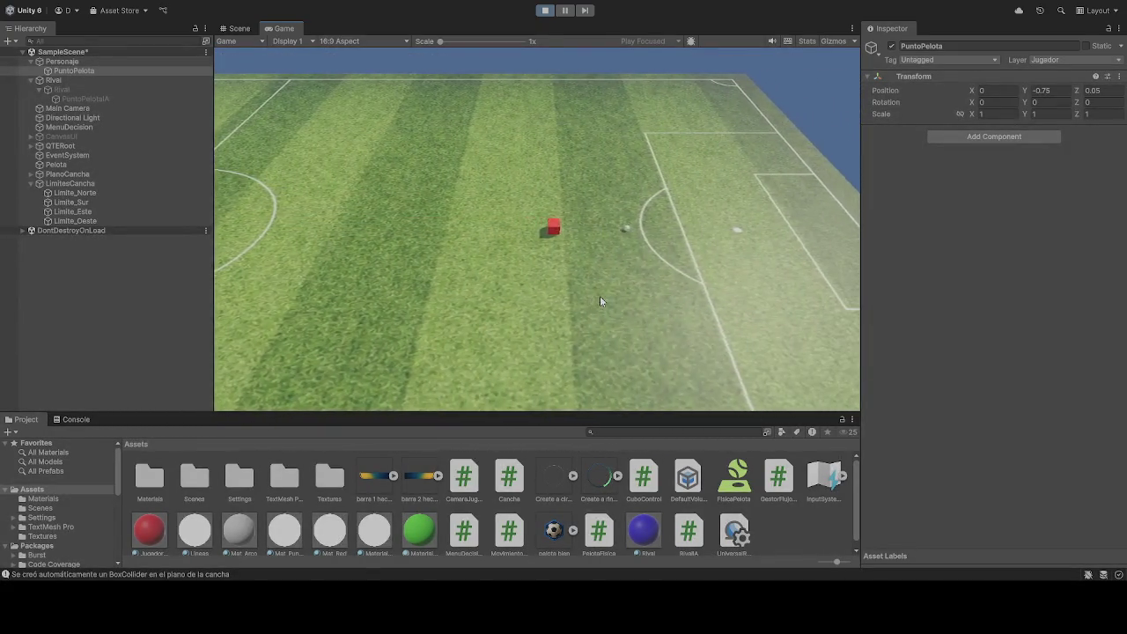
pyautogui.press('d')
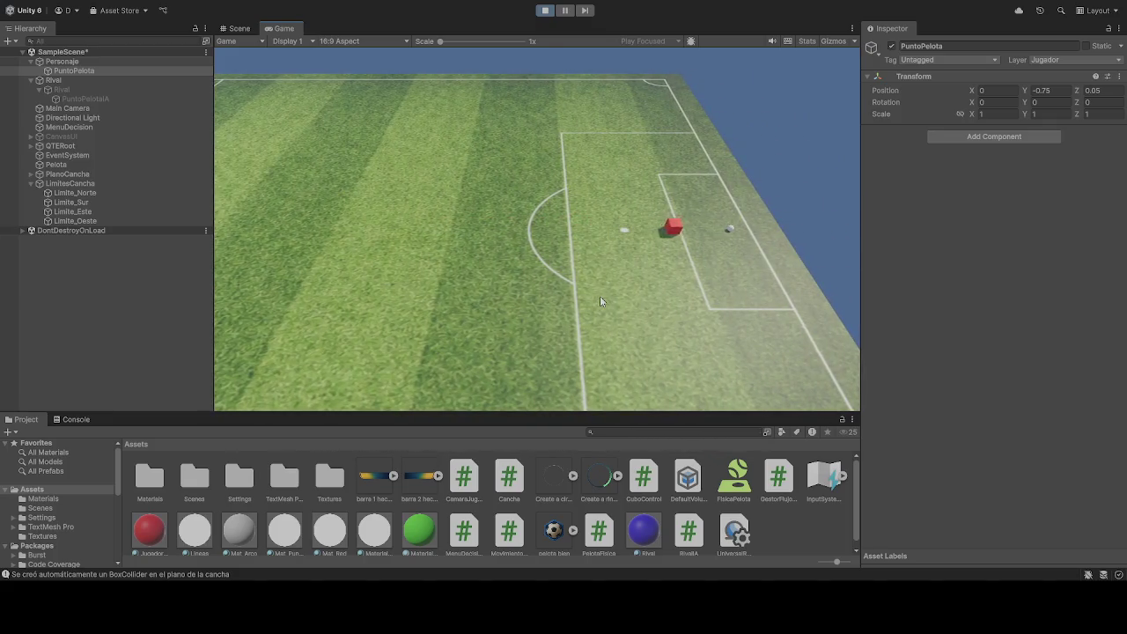
pyautogui.press('a')
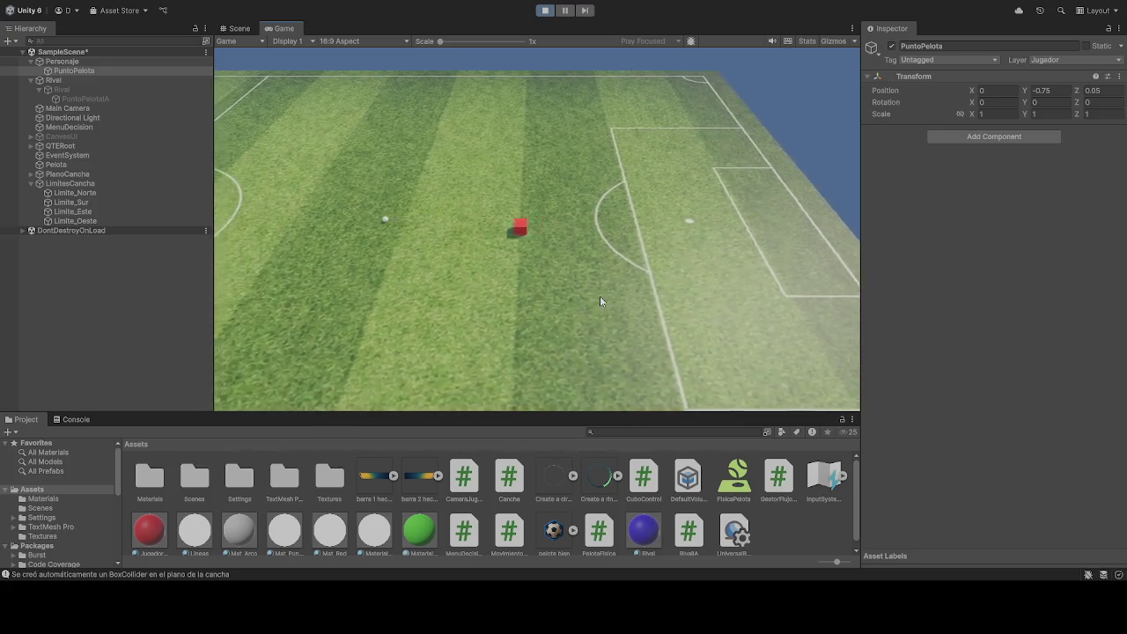
pyautogui.press('a')
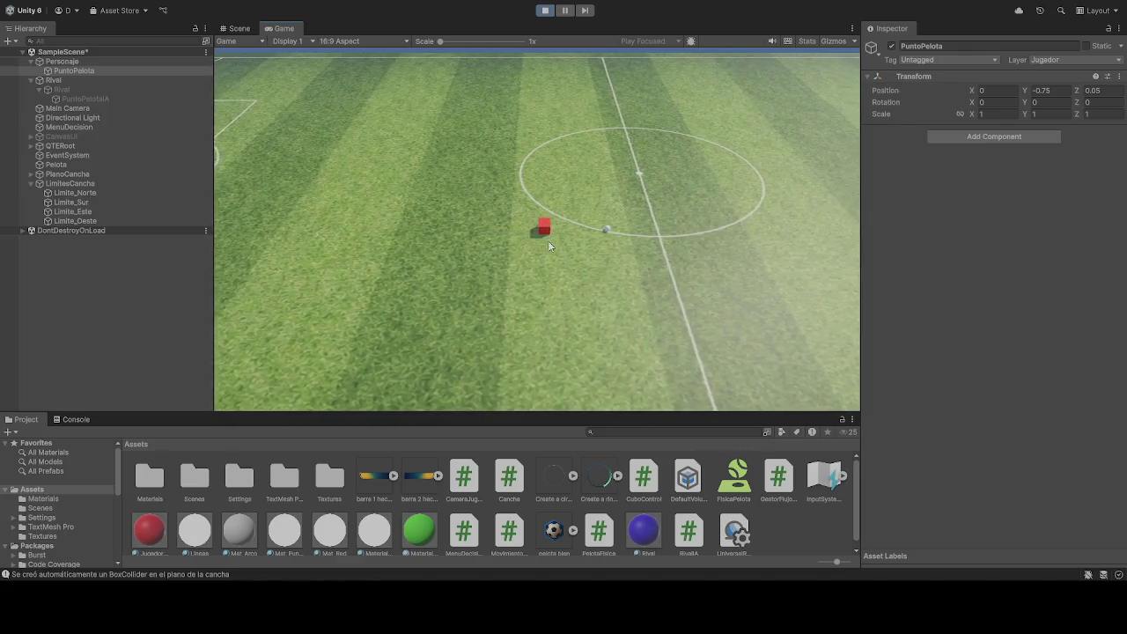
# Step: Try saving the scene with Ctrl+S twice, then stop the play-test
pyautogui.hotkey('ctrl', 's')
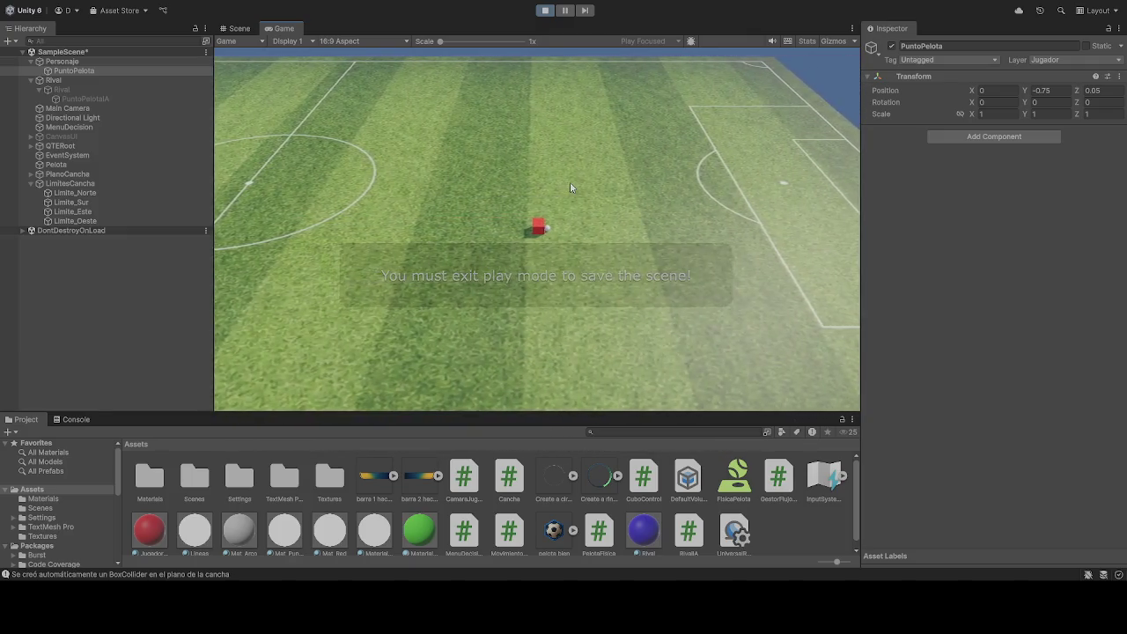
pyautogui.hotkey('ctrl', 's')
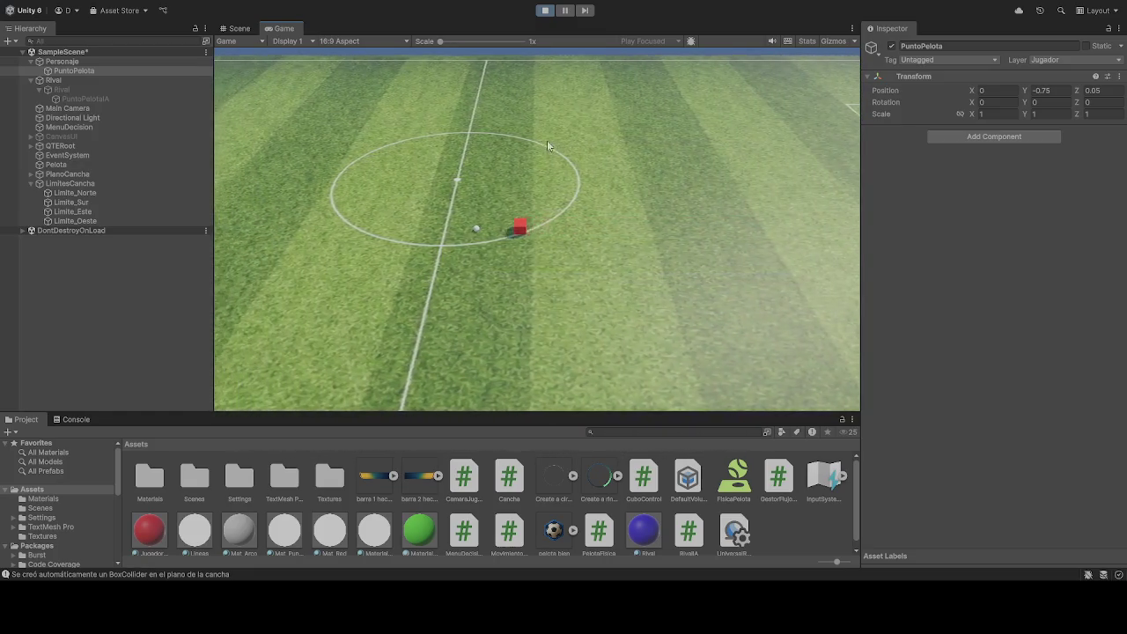
pyautogui.click(545, 10)
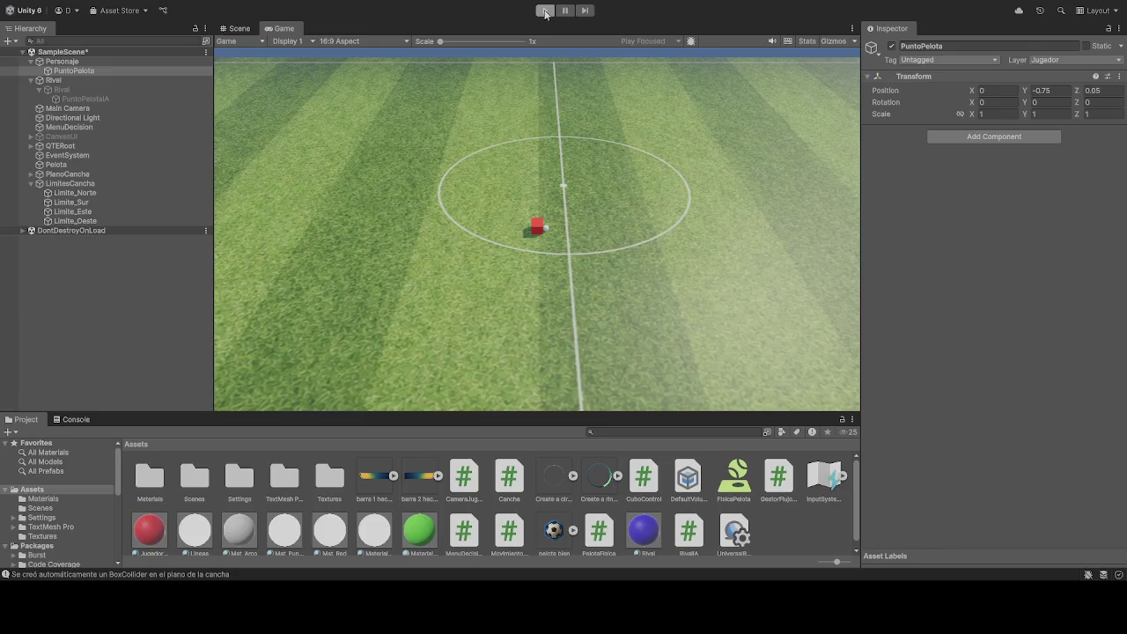
# Step: Select Rival, play-test and pause, then orbit the Scene view around the blue rival cube
pyautogui.click(60, 90)
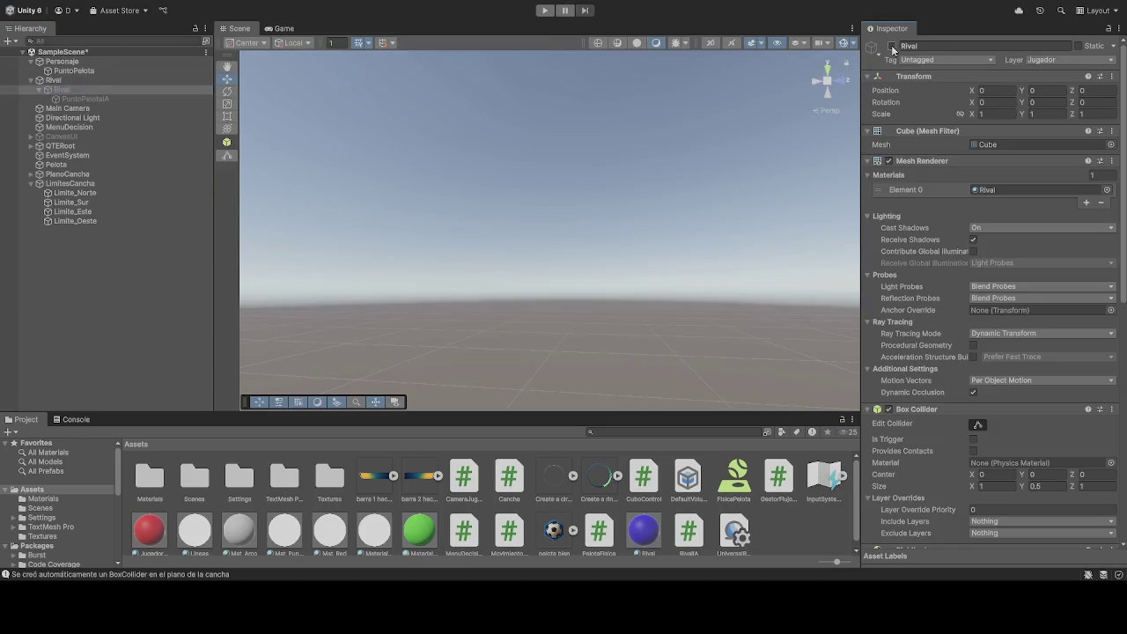
pyautogui.click(547, 12)
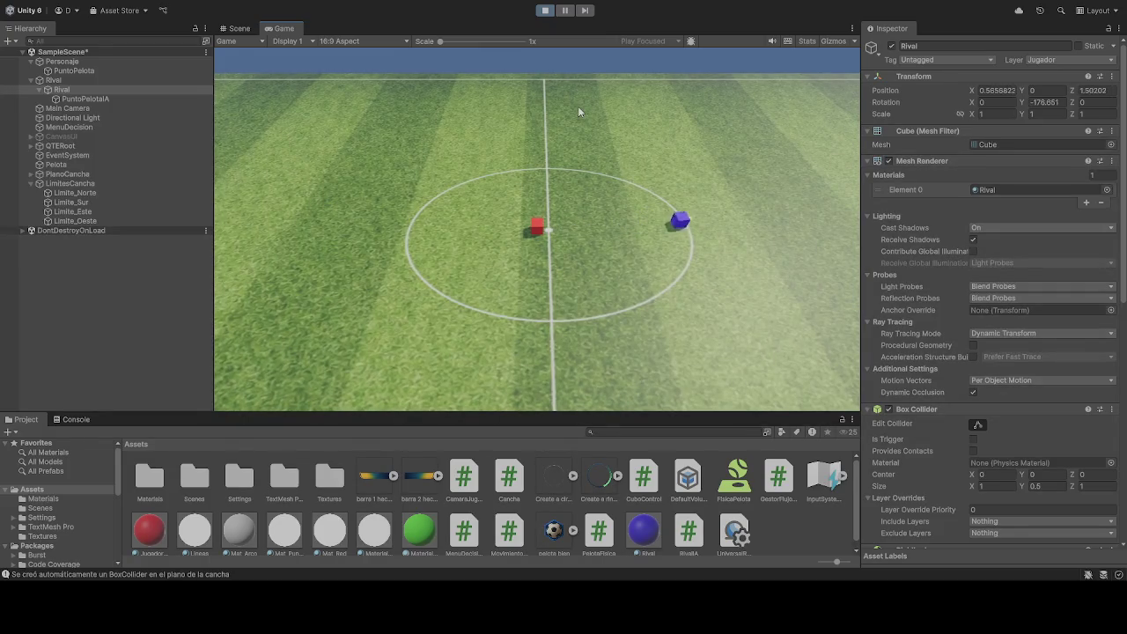
pyautogui.click(566, 10)
pyautogui.hotkey('ctrl', '1')
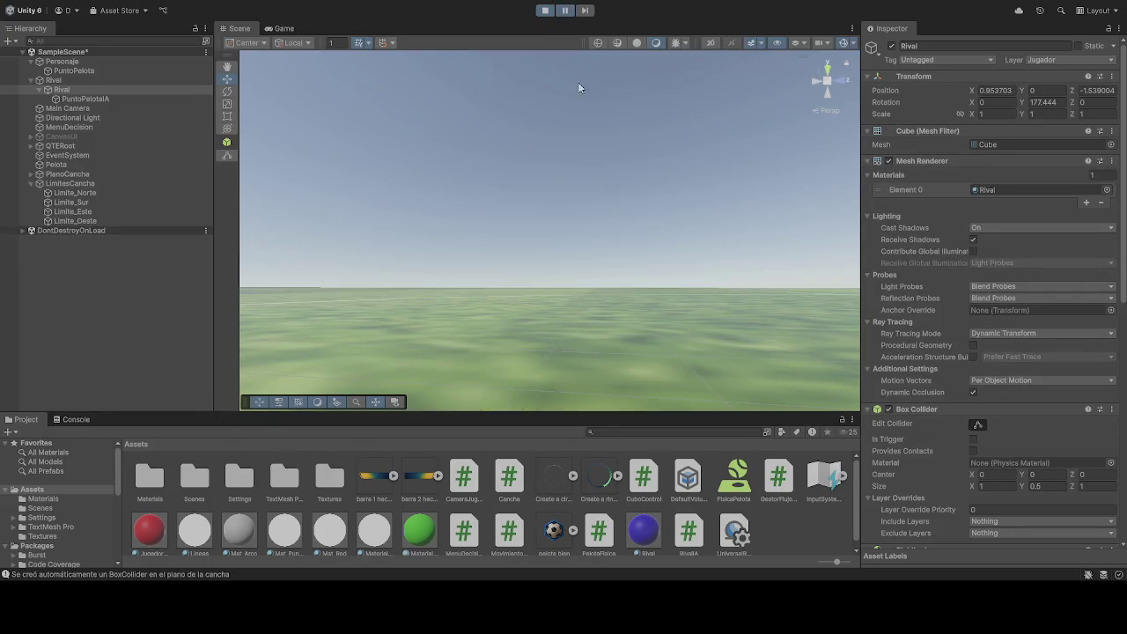
pyautogui.moveTo(578, 82)
pyautogui.mouseDown()
pyautogui.moveTo(654, 145)
pyautogui.moveTo(676, 141)
pyautogui.mouseUp()
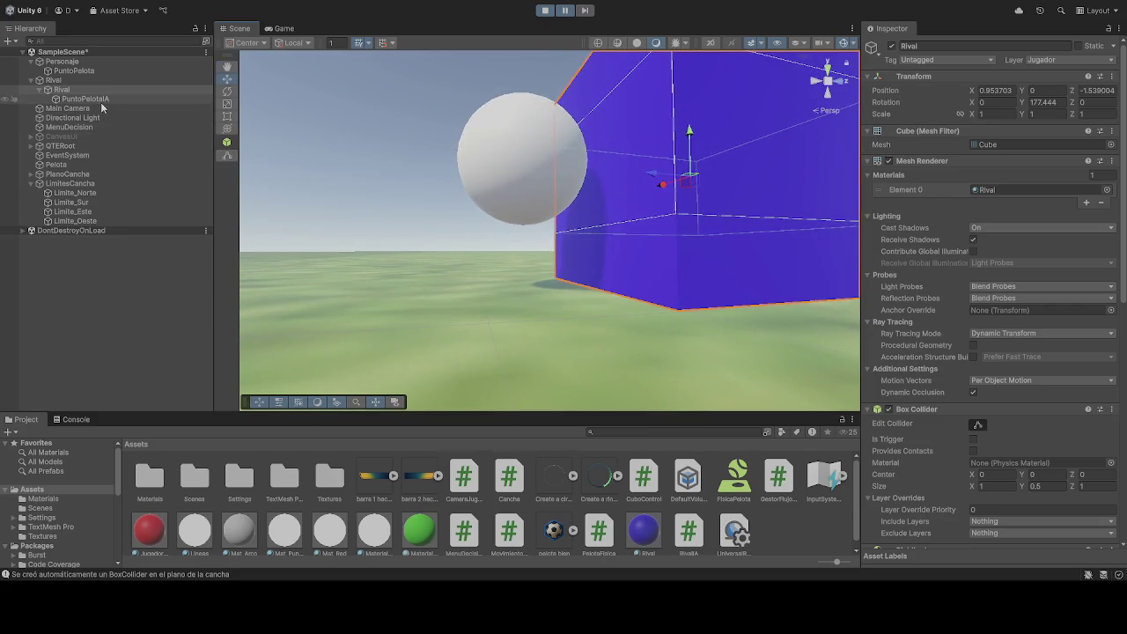
# Step: Select the rival's PuntoPelotaA and set its Position Z to 0.75
pyautogui.click(84, 99)
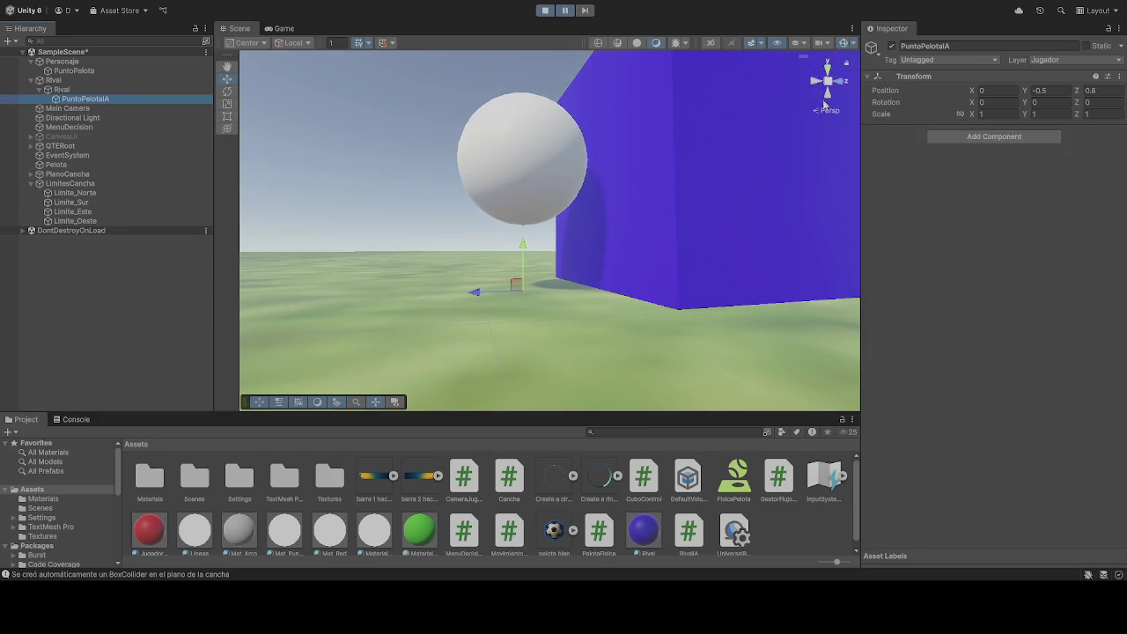
pyautogui.moveTo(706, 156)
pyautogui.mouseDown()
pyautogui.moveTo(533, 171)
pyautogui.moveTo(547, 173)
pyautogui.mouseUp()
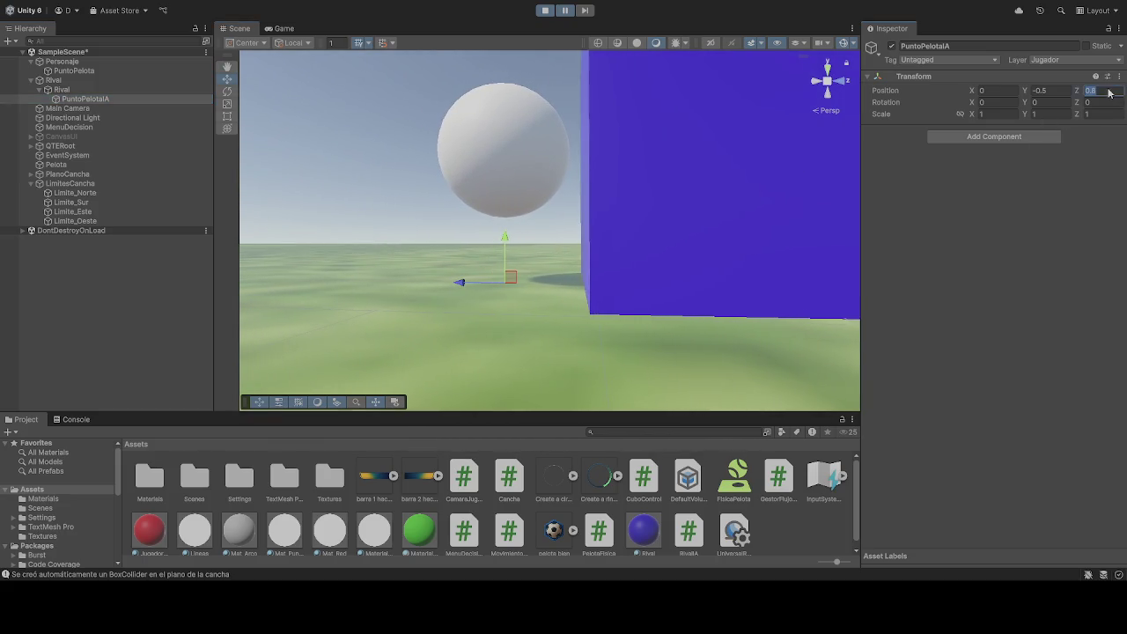
pyautogui.write('7')
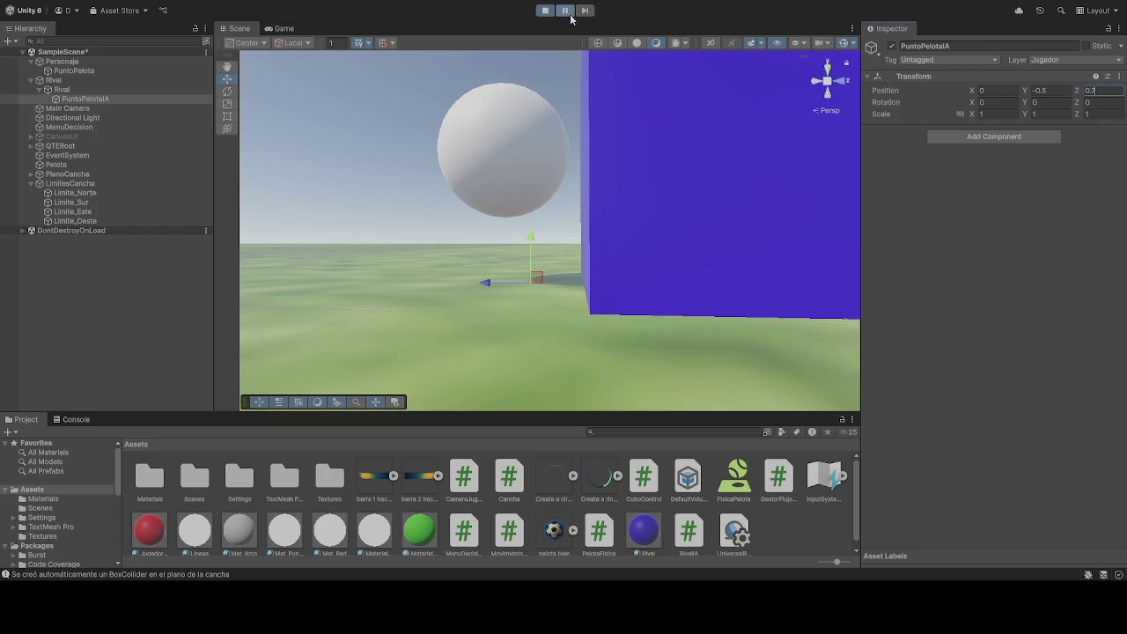
pyautogui.click(228, 29)
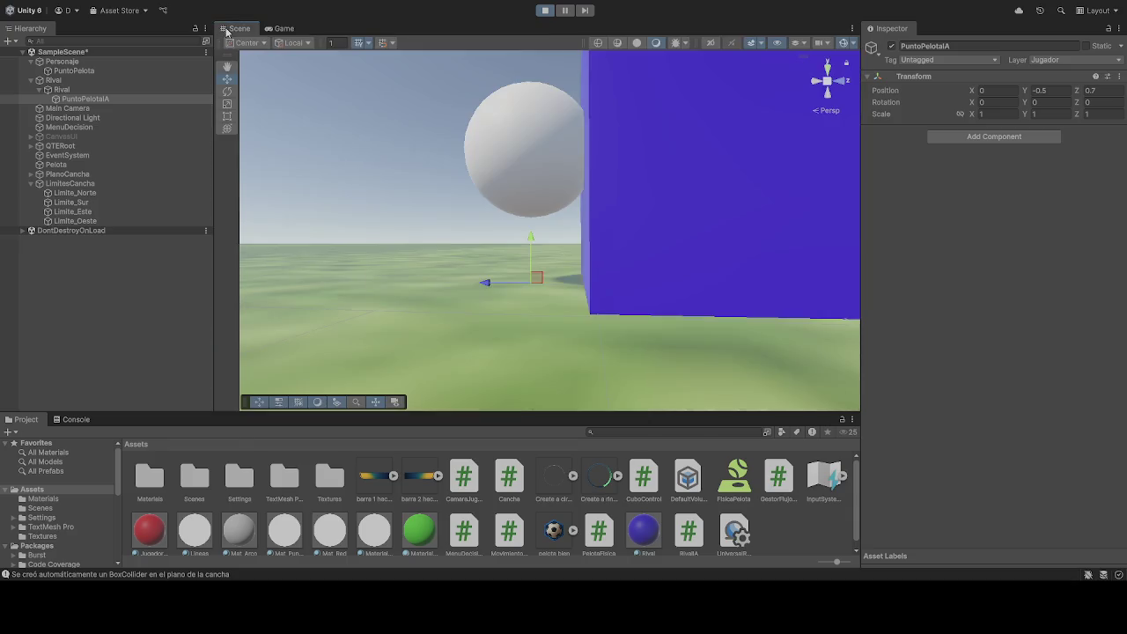
pyautogui.moveTo(350, 117); pyautogui.dragTo(375, 112)
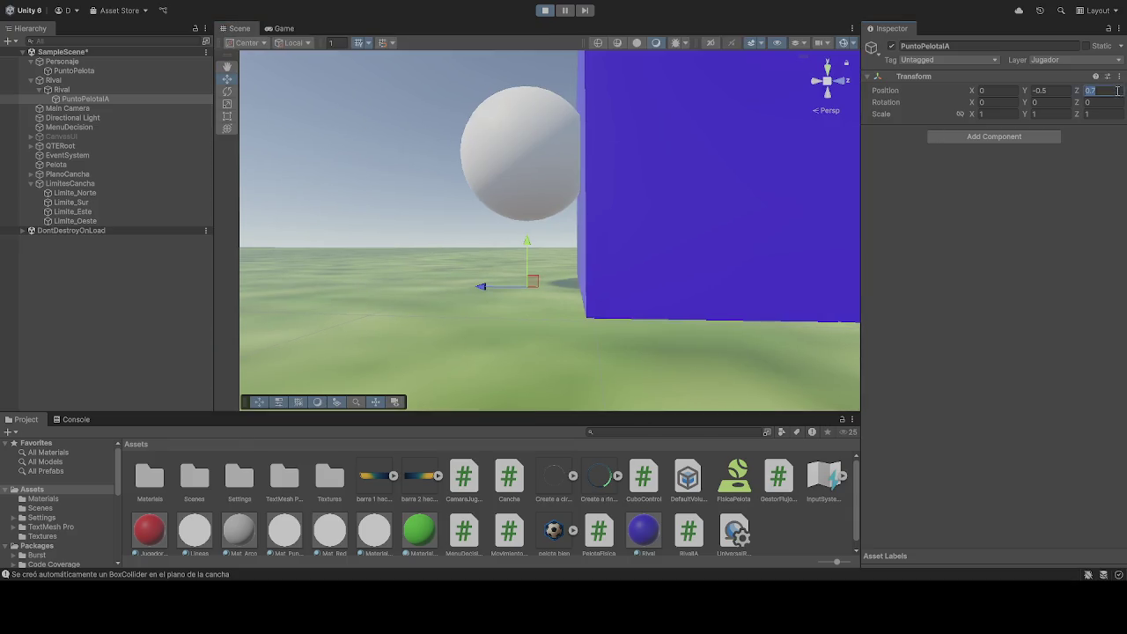
pyautogui.write('5')
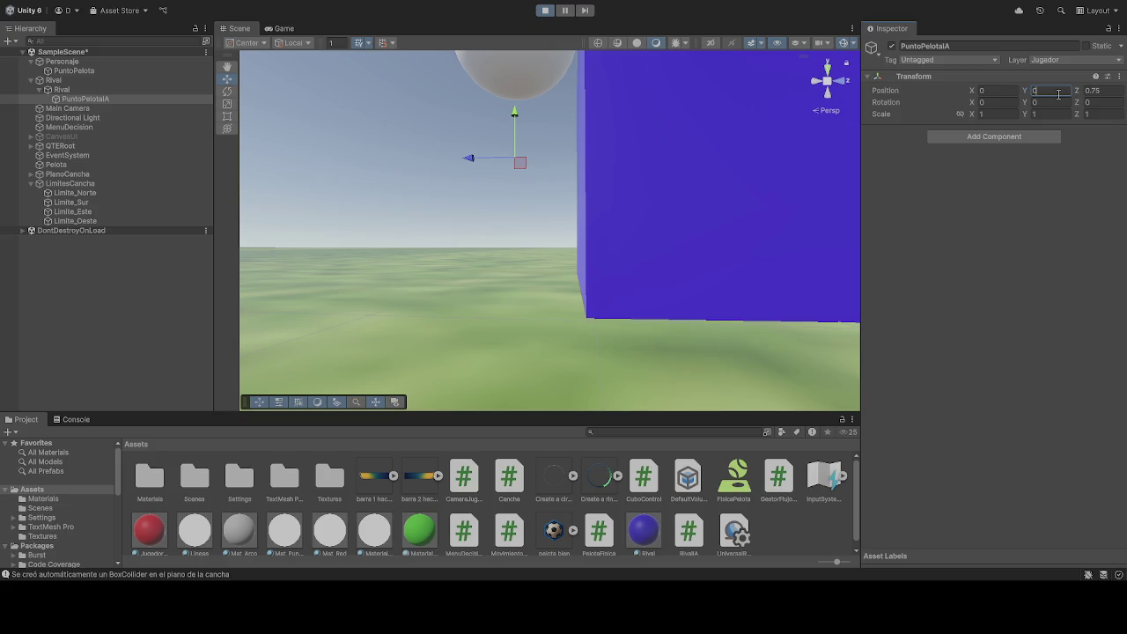
# Step: Set PuntoPelotaA's Position Y to -0.75 and compare it with the player's PuntoPelota
pyautogui.press('BackSpace')
pyautogui.write('-1')
pyautogui.press('BackSpace')
pyautogui.write('0.')
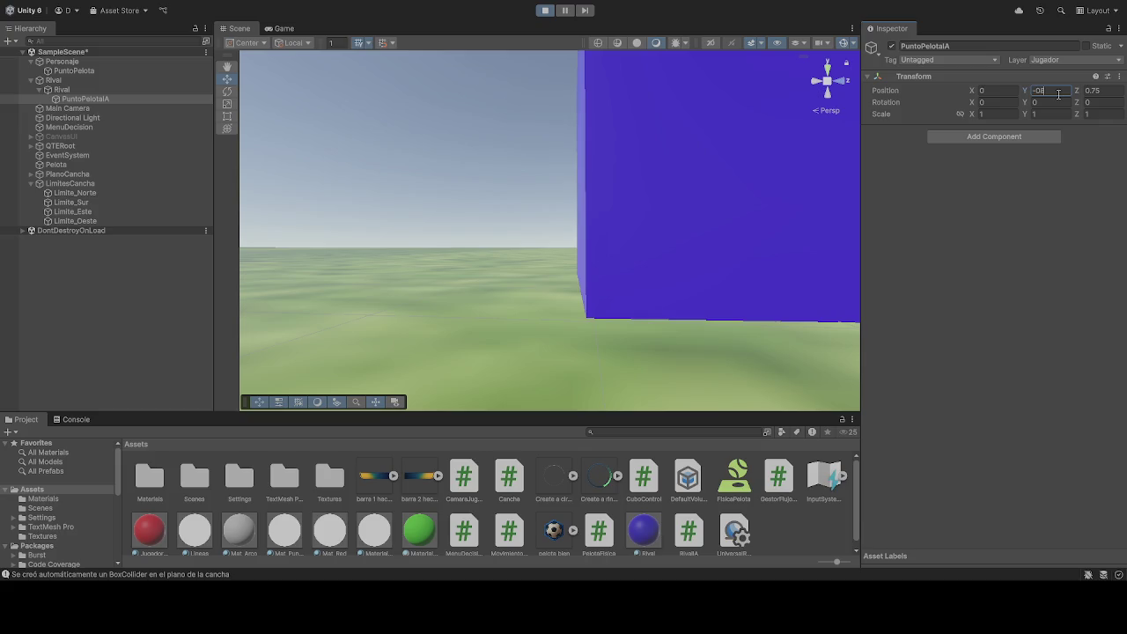
pyautogui.press('BackSpace')
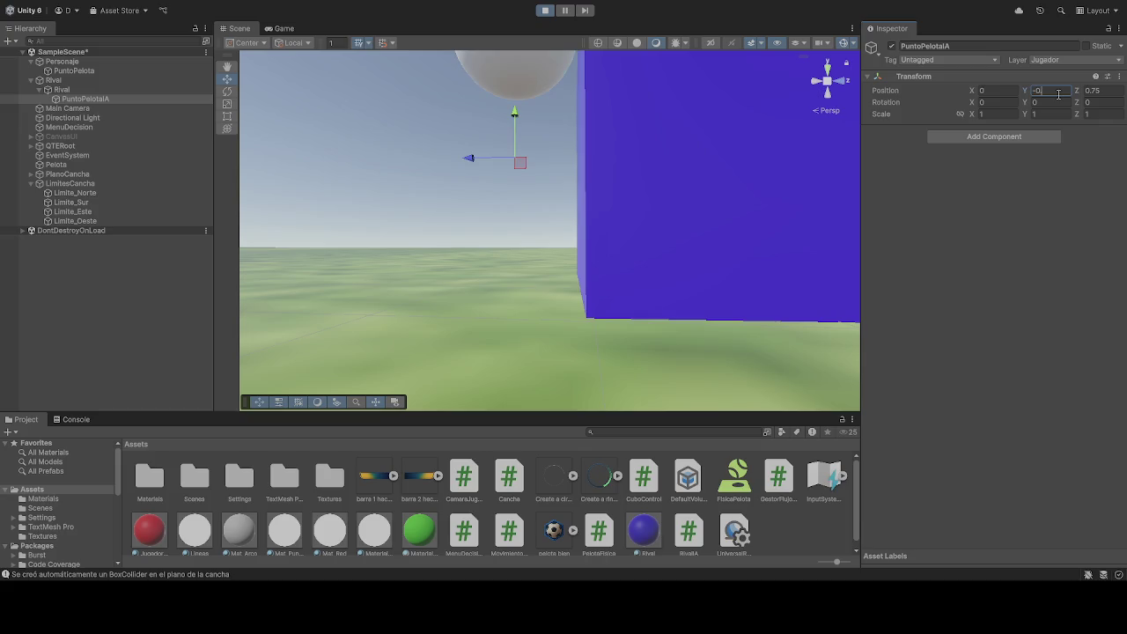
pyautogui.write('8')
pyautogui.press('BackSpace')
pyautogui.write('7')
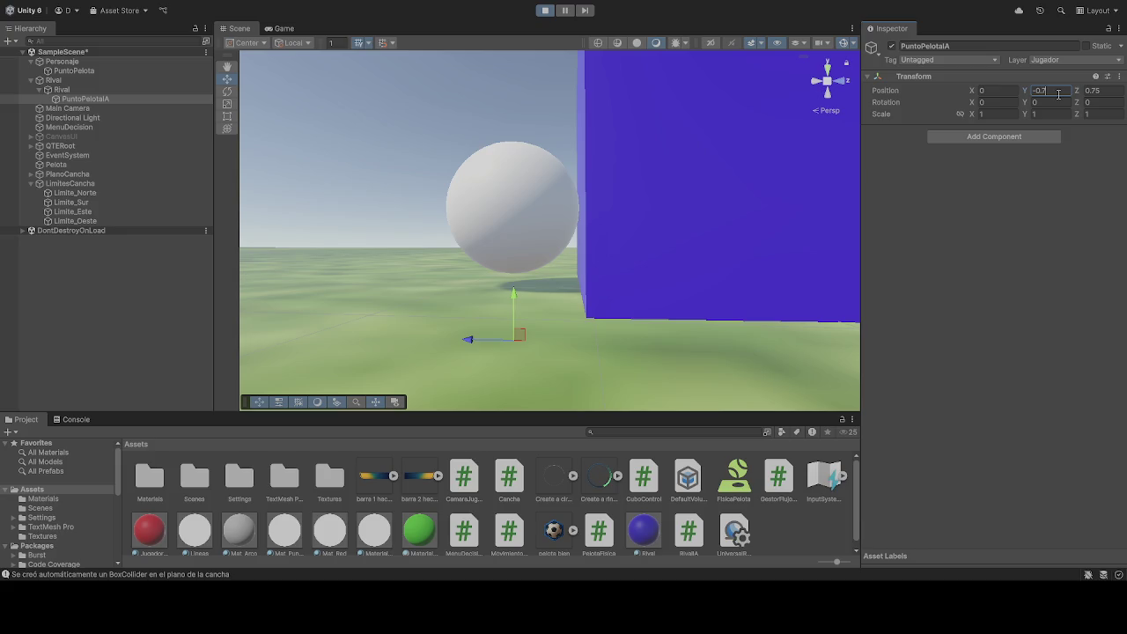
pyautogui.write('5')
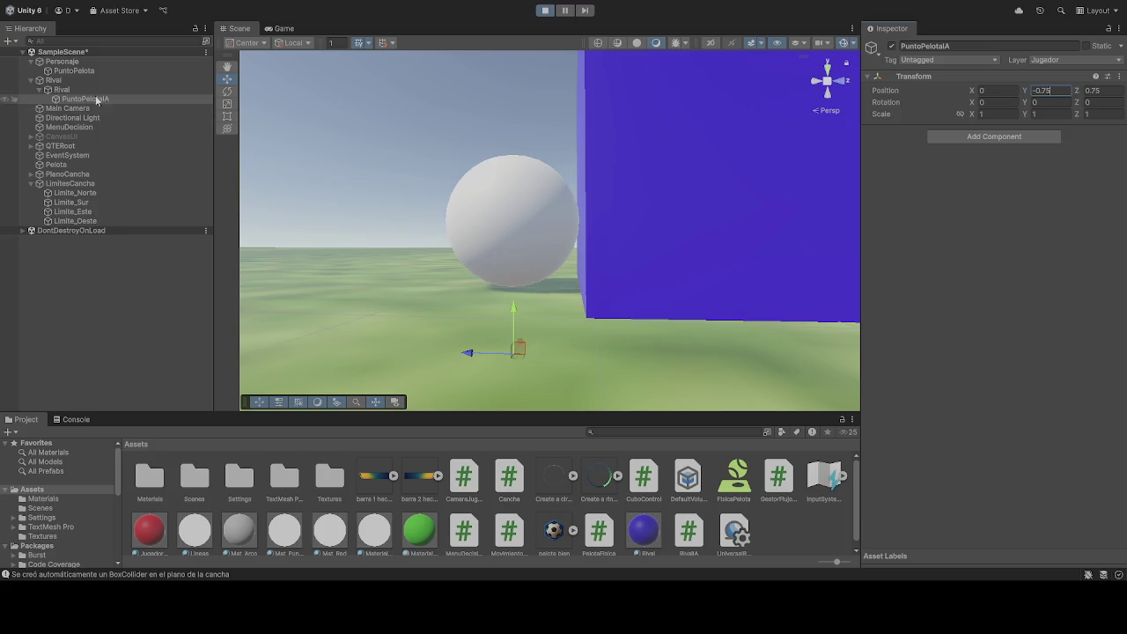
pyautogui.click(83, 70)
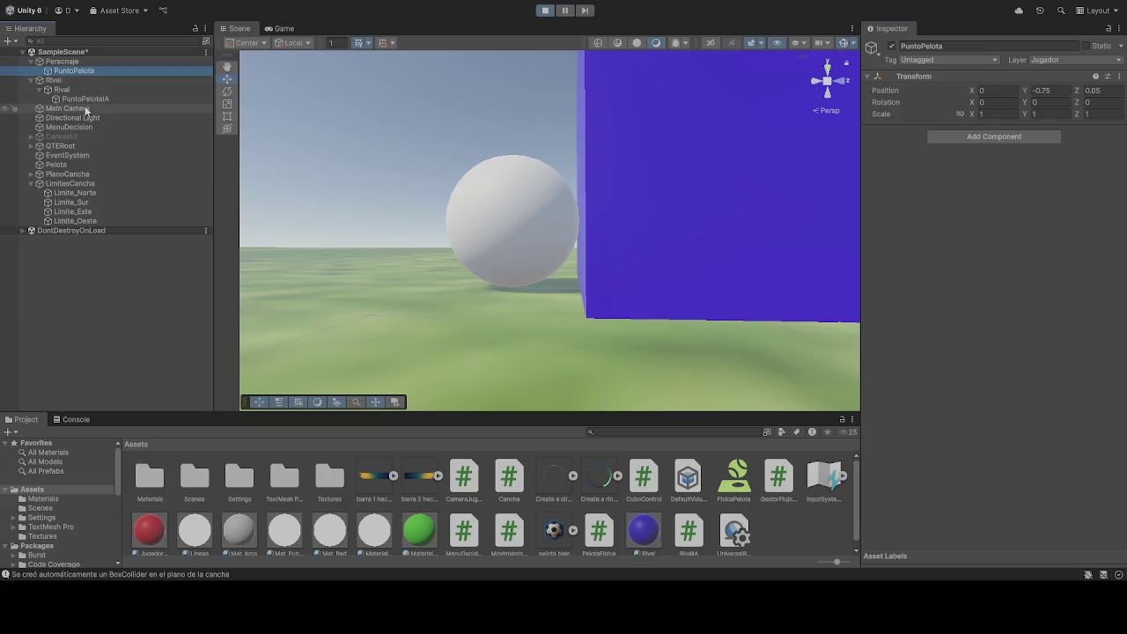
pyautogui.click(81, 99)
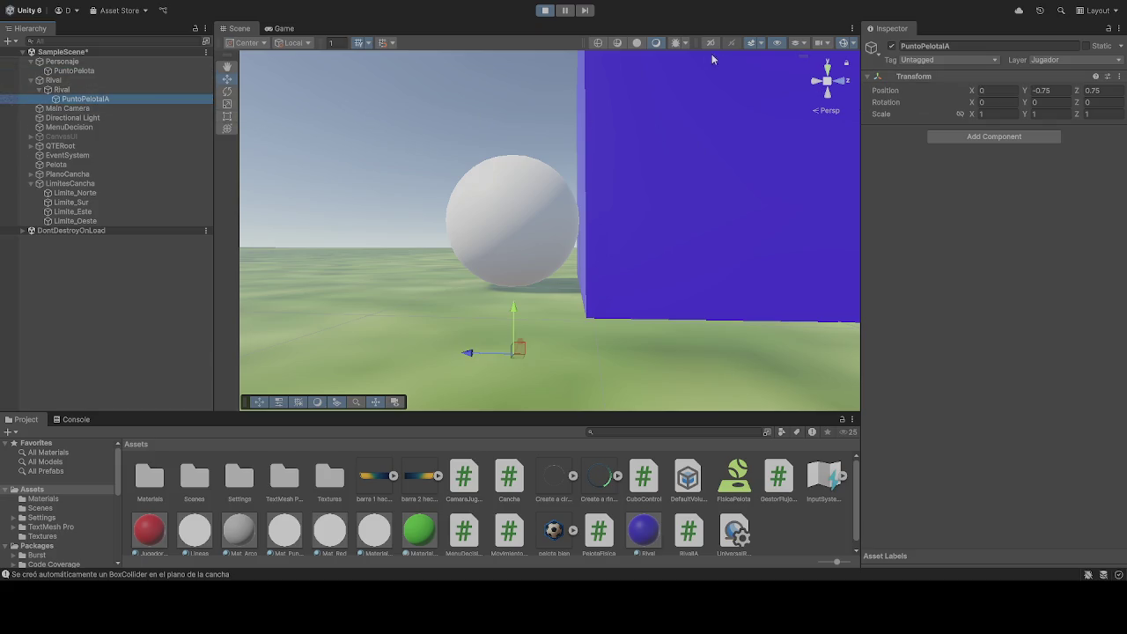
# Step: Stop play mode and re-enter PuntoPelotaA's Position Y -0.75 and Z 0.75
pyautogui.click(545, 10)
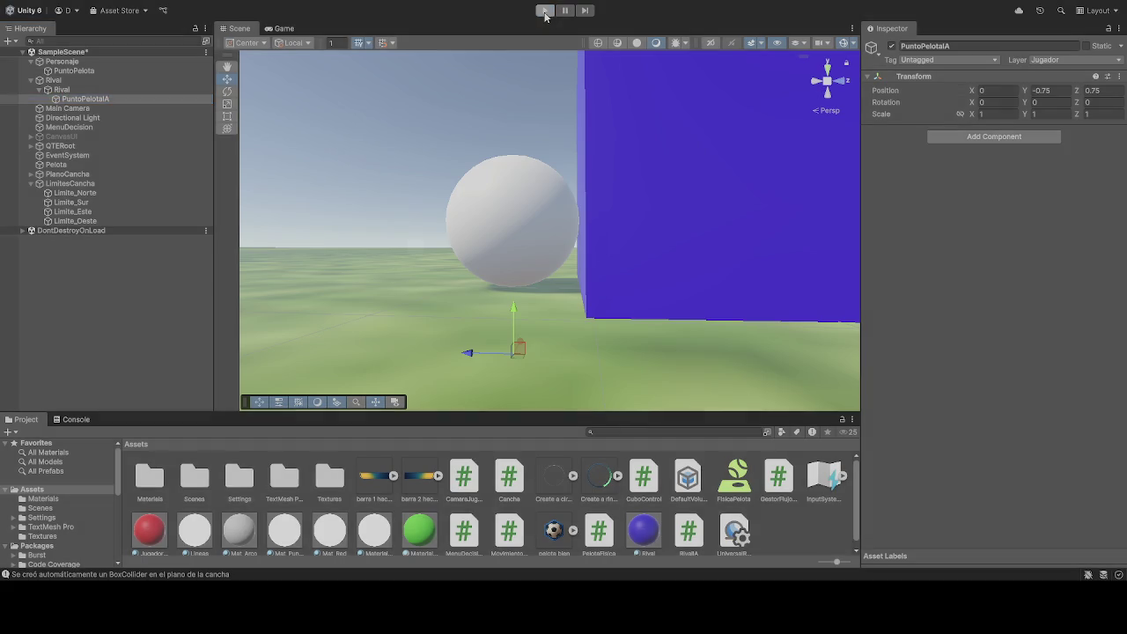
pyautogui.click(1057, 92)
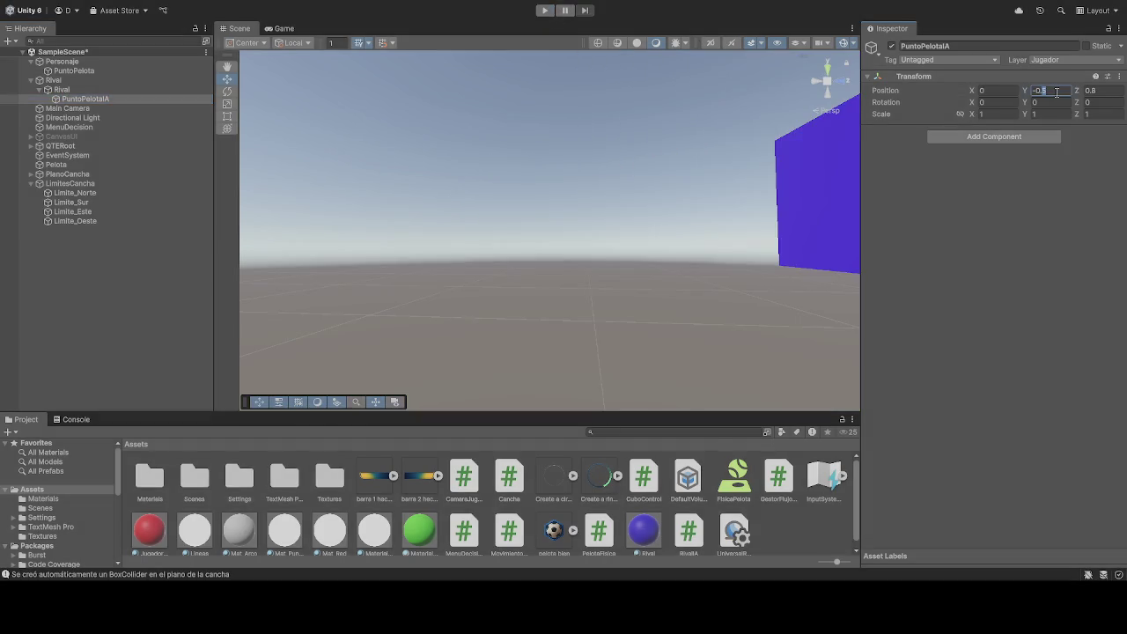
pyautogui.write('-0.75')
pyautogui.click(1114, 90)
pyautogui.write('0.75')
# Step: Play-test the match in the Game and Scene views, stop it, and frame PuntoPelotaA
pyautogui.click(546, 9)
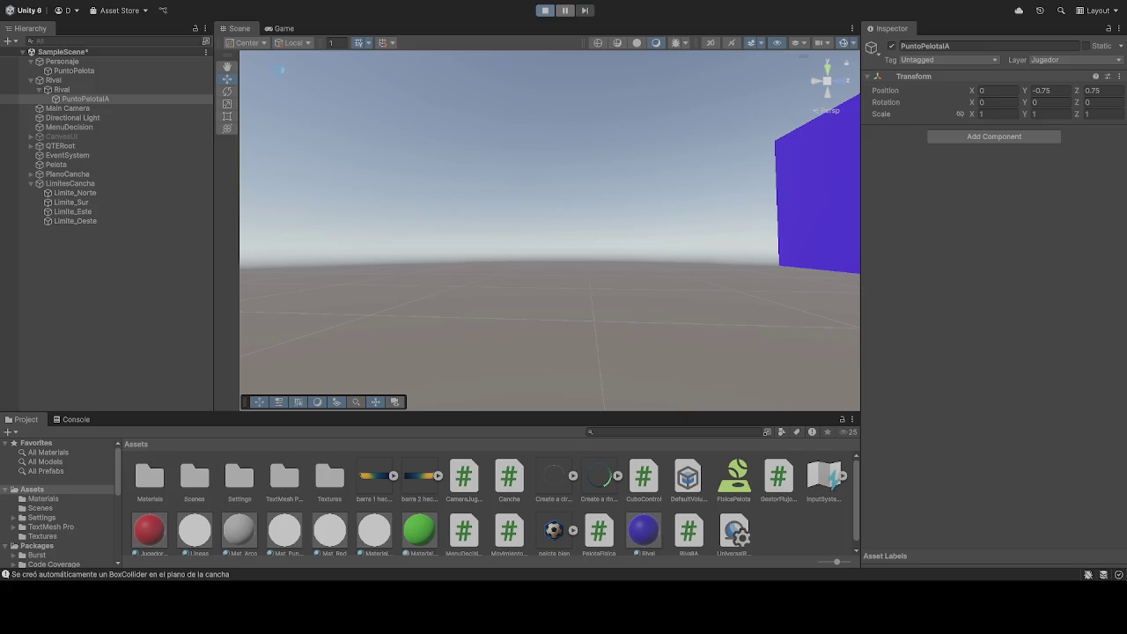
pyautogui.click(282, 29)
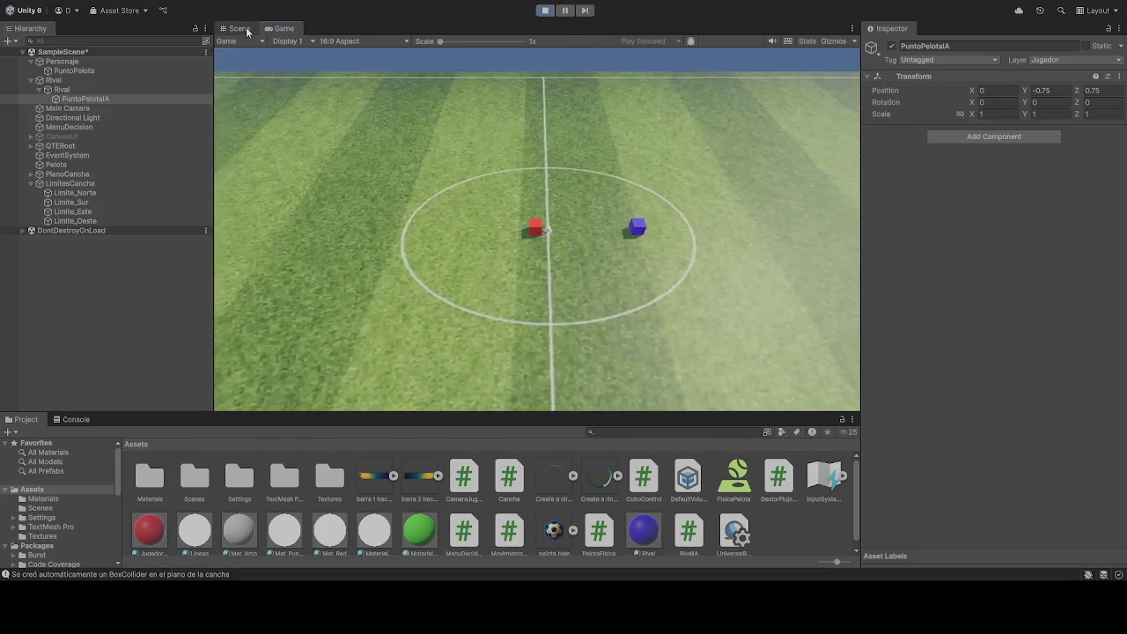
pyautogui.click(239, 28)
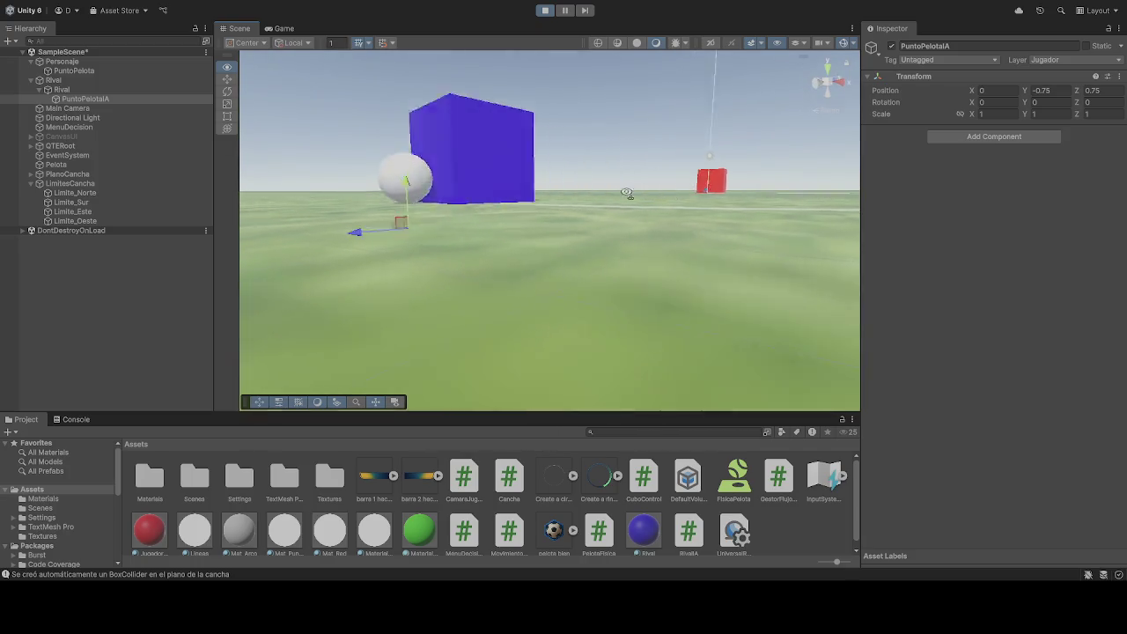
pyautogui.moveTo(627, 193)
pyautogui.mouseDown()
pyautogui.moveTo(440, 164)
pyautogui.moveTo(478, 179)
pyautogui.moveTo(516, 174)
pyautogui.moveTo(469, 159)
pyautogui.mouseUp()
pyautogui.click(545, 11)
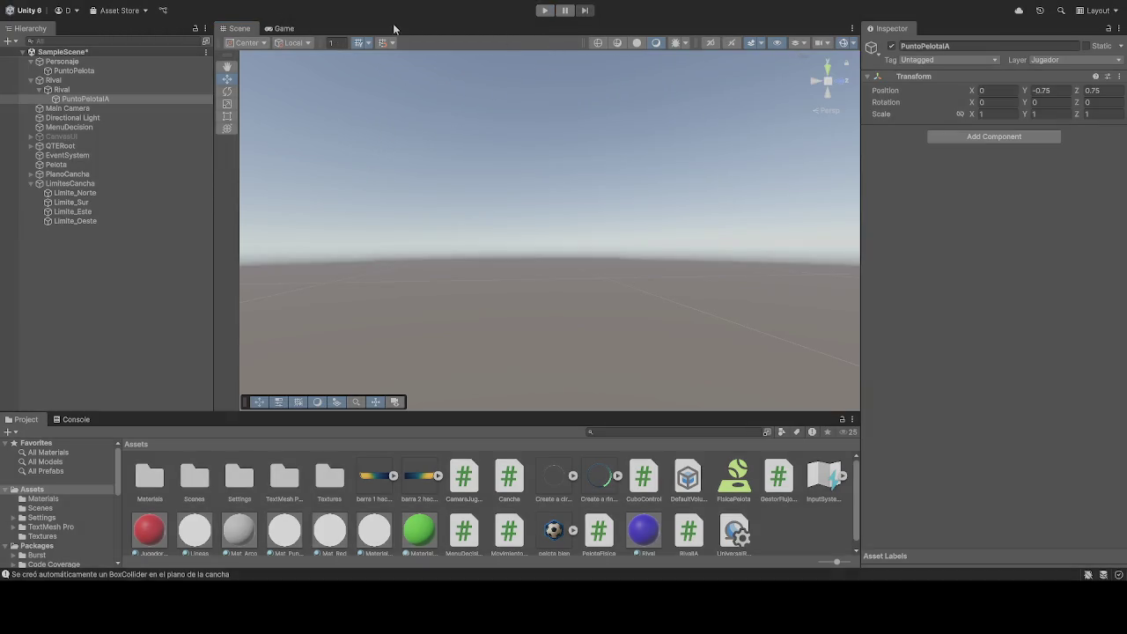
pyautogui.press('f')
pyautogui.moveTo(561, 176)
pyautogui.mouseDown()
pyautogui.moveTo(569, 244)
pyautogui.moveTo(543, 260)
pyautogui.moveTo(513, 238)
pyautogui.moveTo(538, 256)
pyautogui.moveTo(405, 315)
pyautogui.moveTo(628, 263)
pyautogui.moveTo(587, 279)
pyautogui.moveTo(584, 312)
pyautogui.moveTo(494, 281)
pyautogui.moveTo(468, 220)
pyautogui.mouseUp()
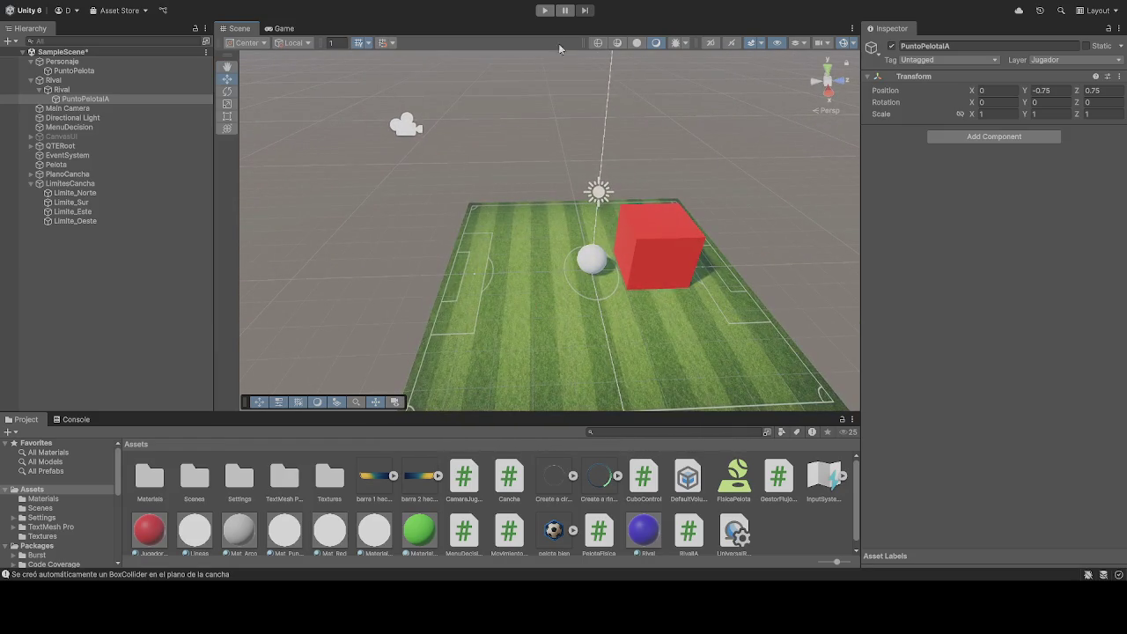
pyautogui.click(282, 29)
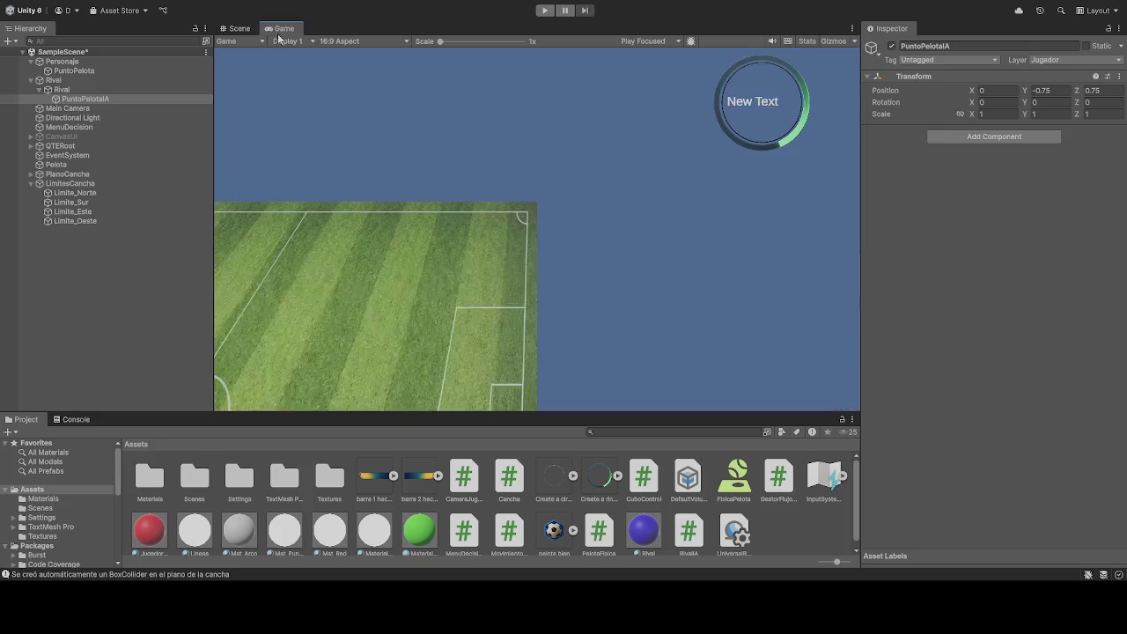
pyautogui.click(244, 31)
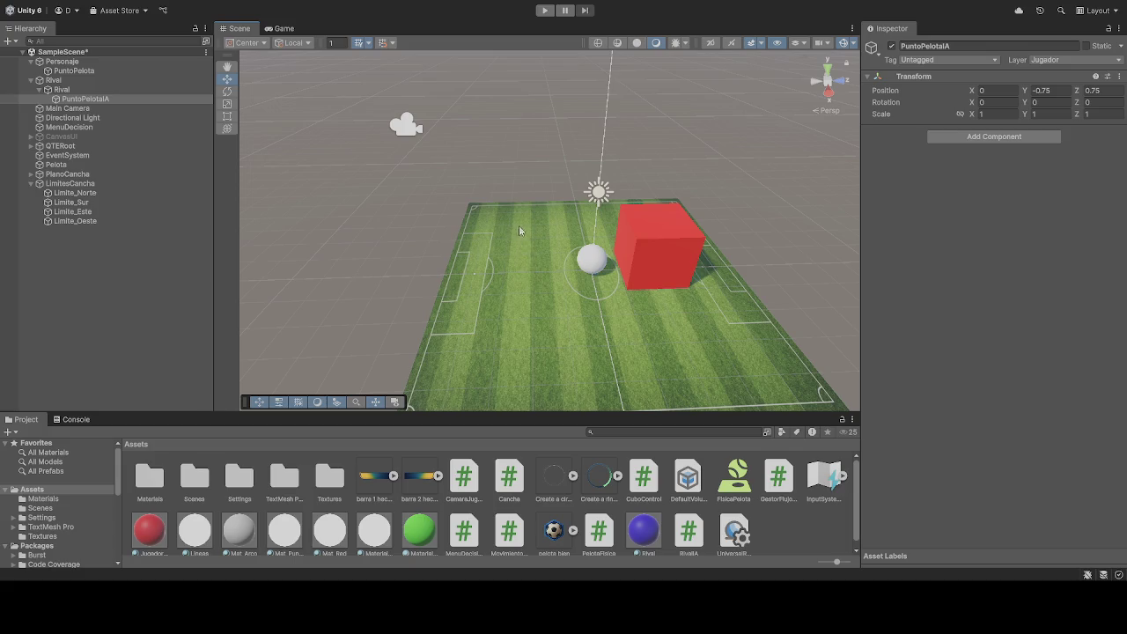
pyautogui.click(545, 10)
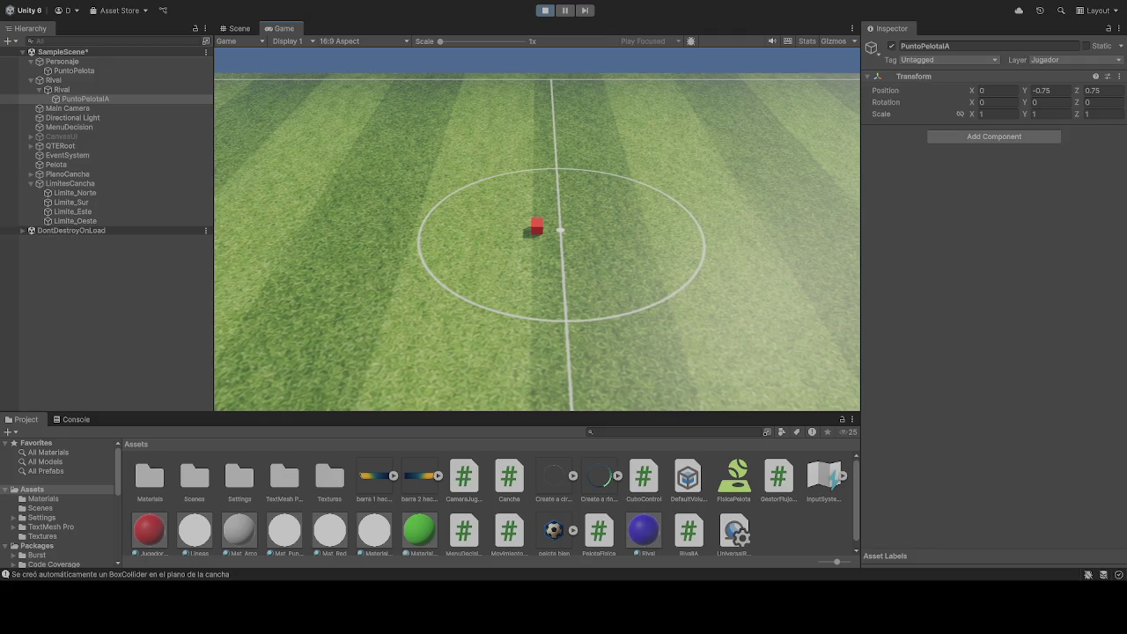
pyautogui.click(545, 11)
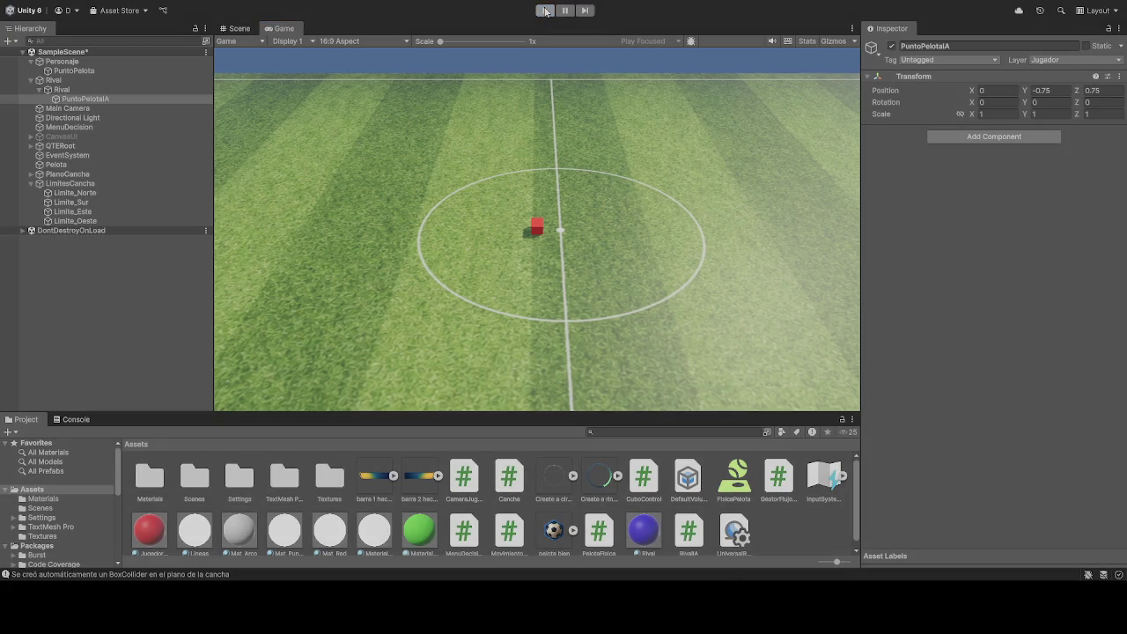
pyautogui.click(546, 11)
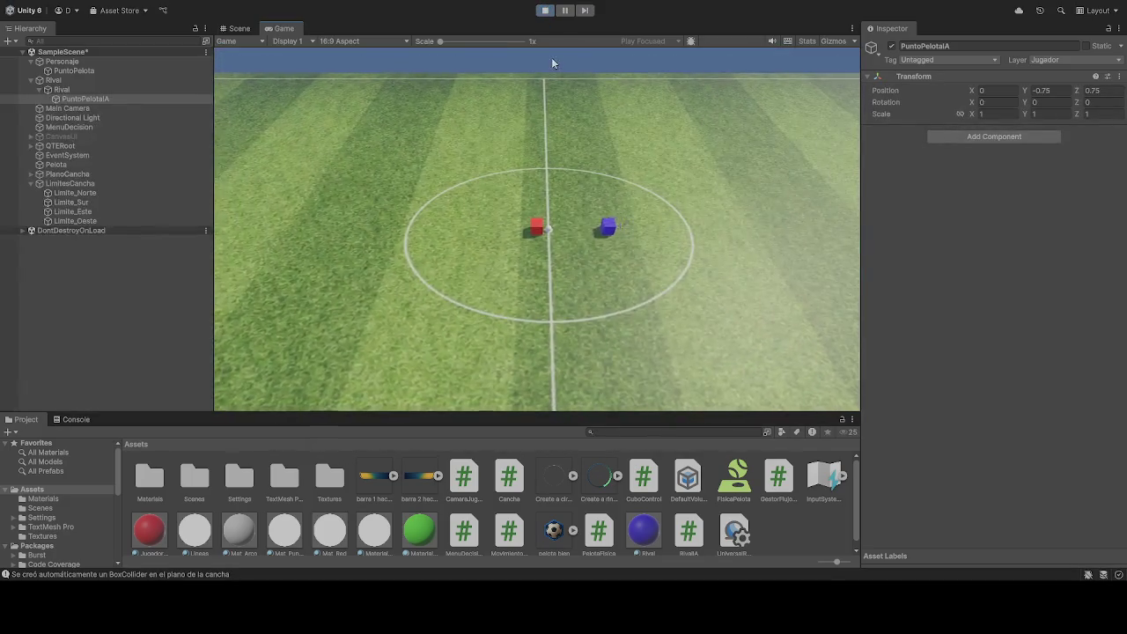
pyautogui.click(545, 11)
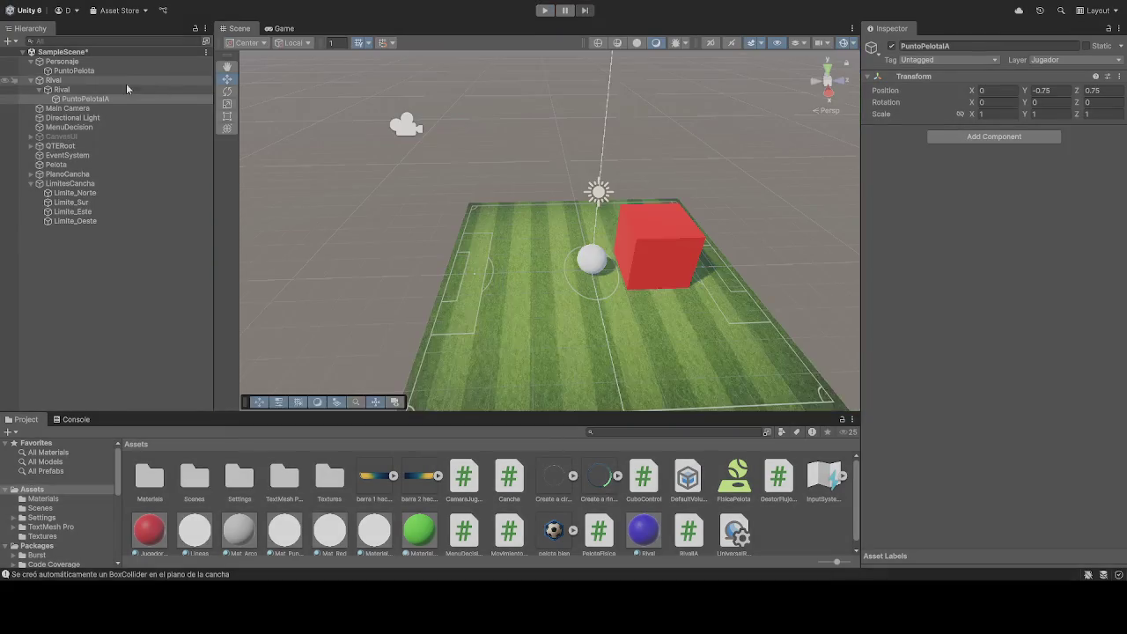
pyautogui.click(88, 91)
pyautogui.scroll(-10, 917, 445)
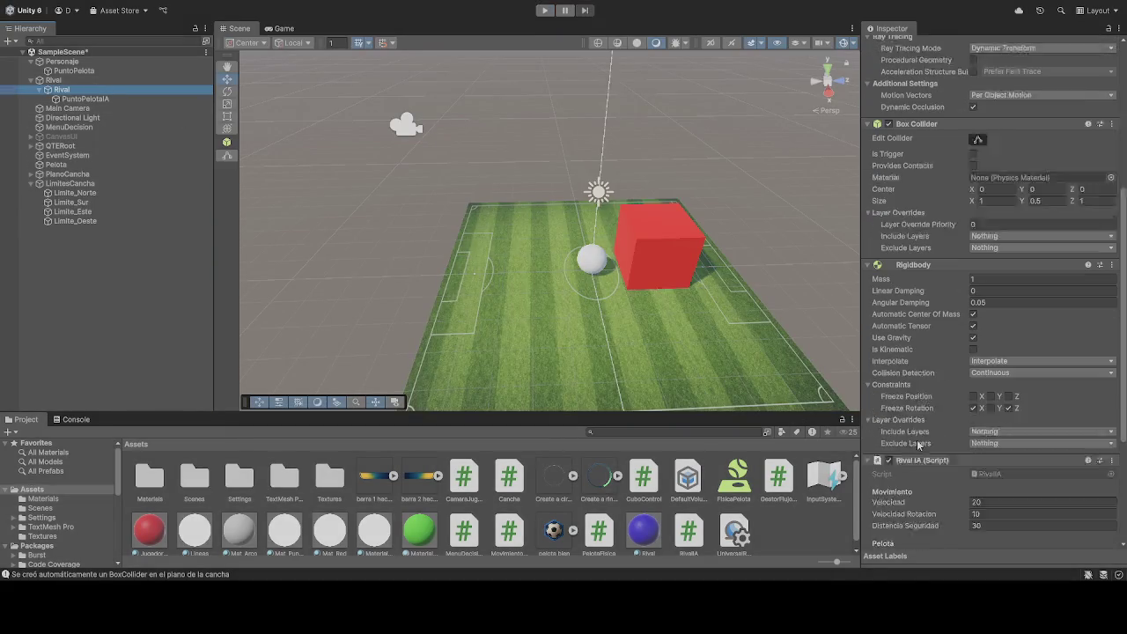
pyautogui.scroll(-5, 918, 445)
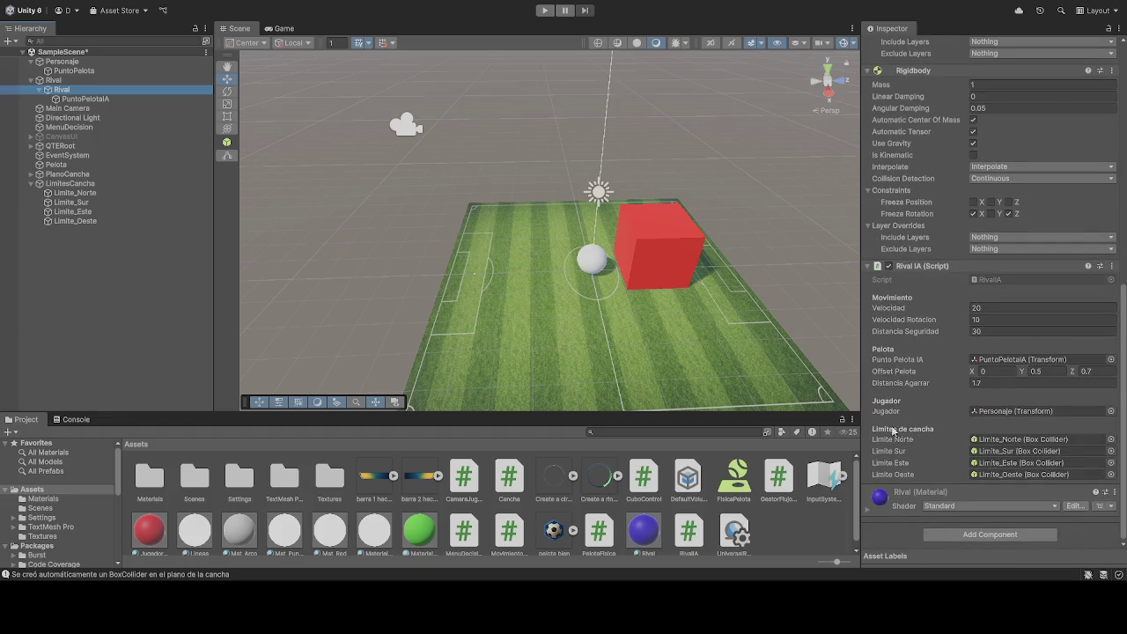
pyautogui.scroll(15, 920, 435)
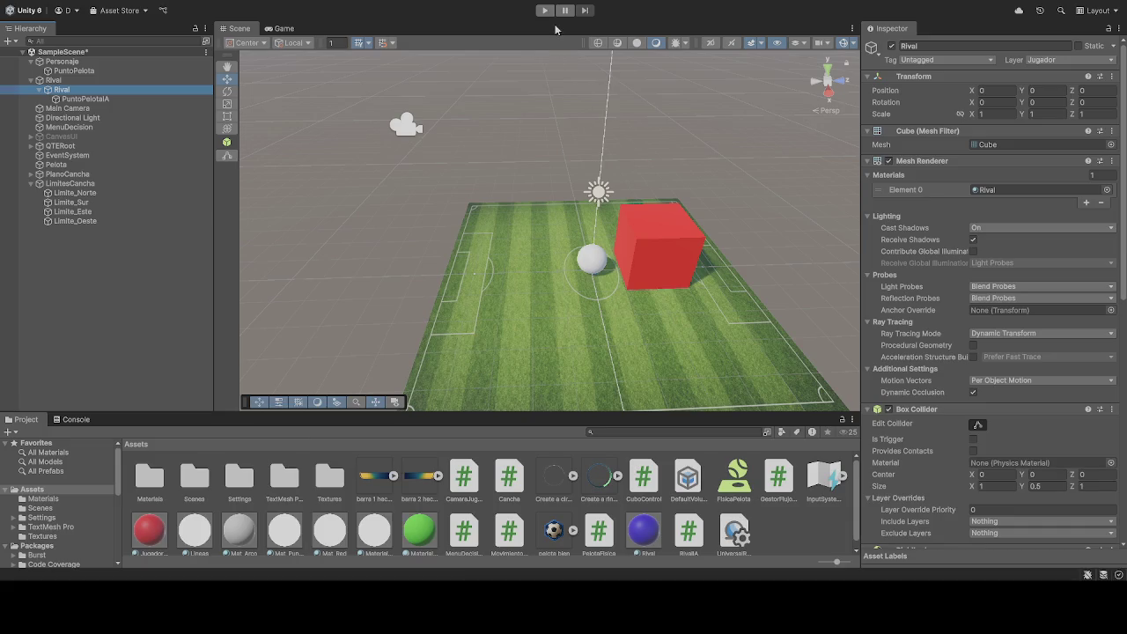
pyautogui.scroll(-5, 977, 428)
pyautogui.scroll(-6, 978, 428)
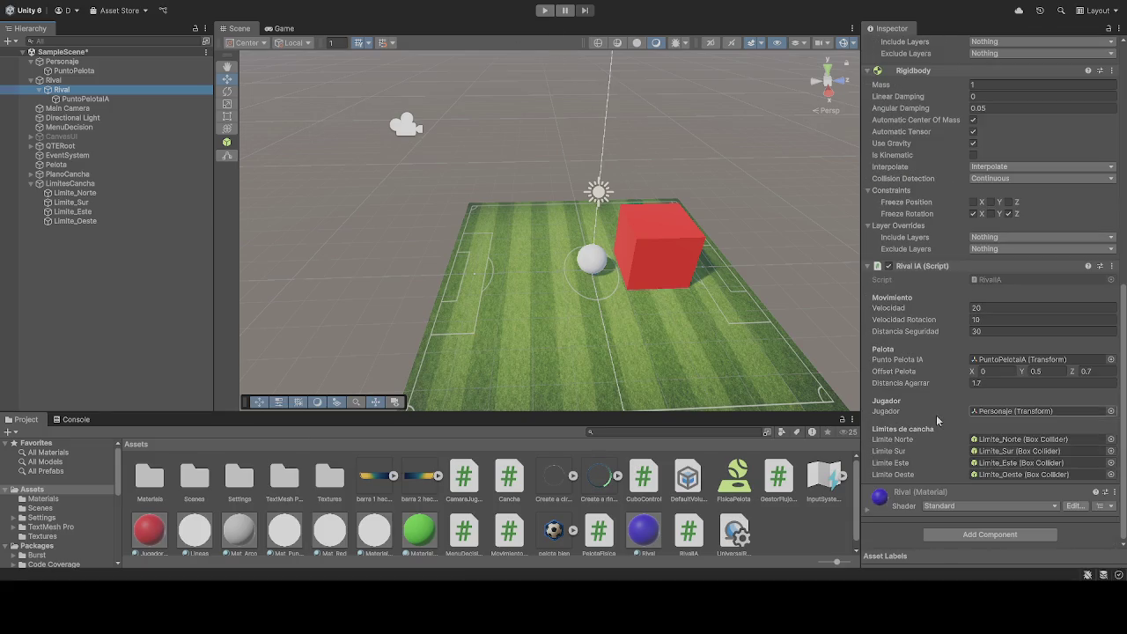
pyautogui.click(547, 12)
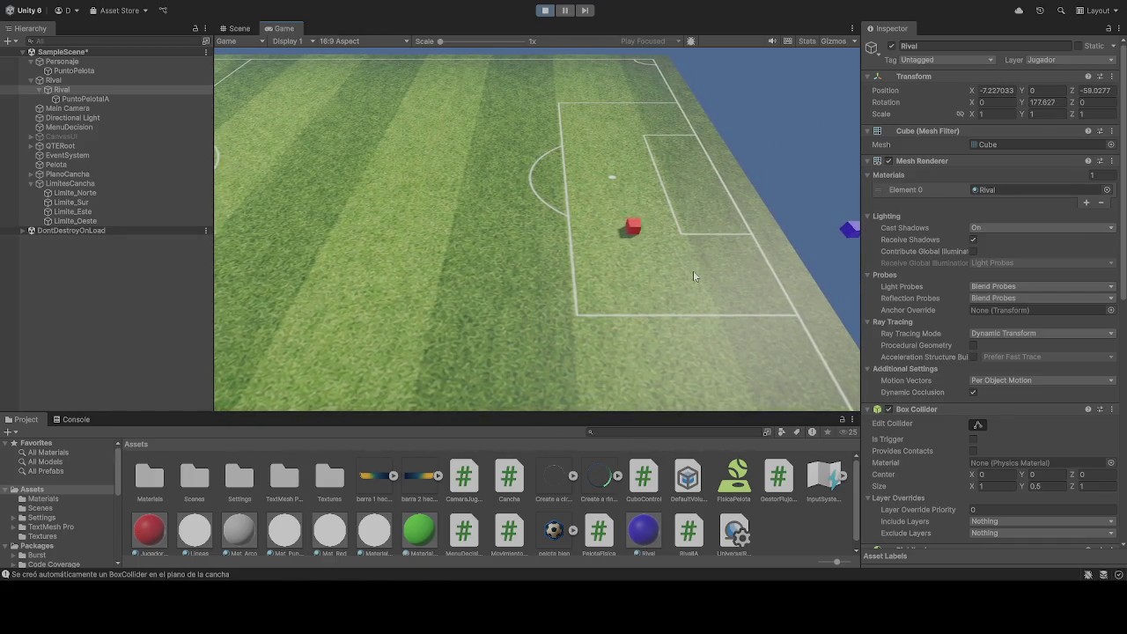
pyautogui.click(545, 10)
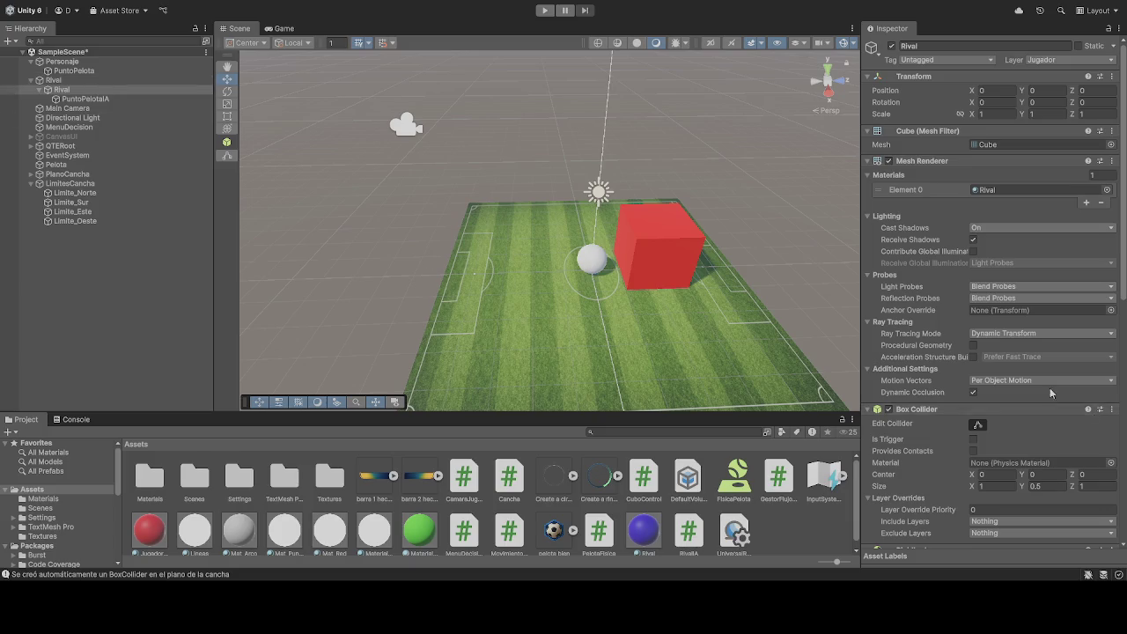
pyautogui.scroll(-5, 931, 366)
pyautogui.scroll(-5, 931, 365)
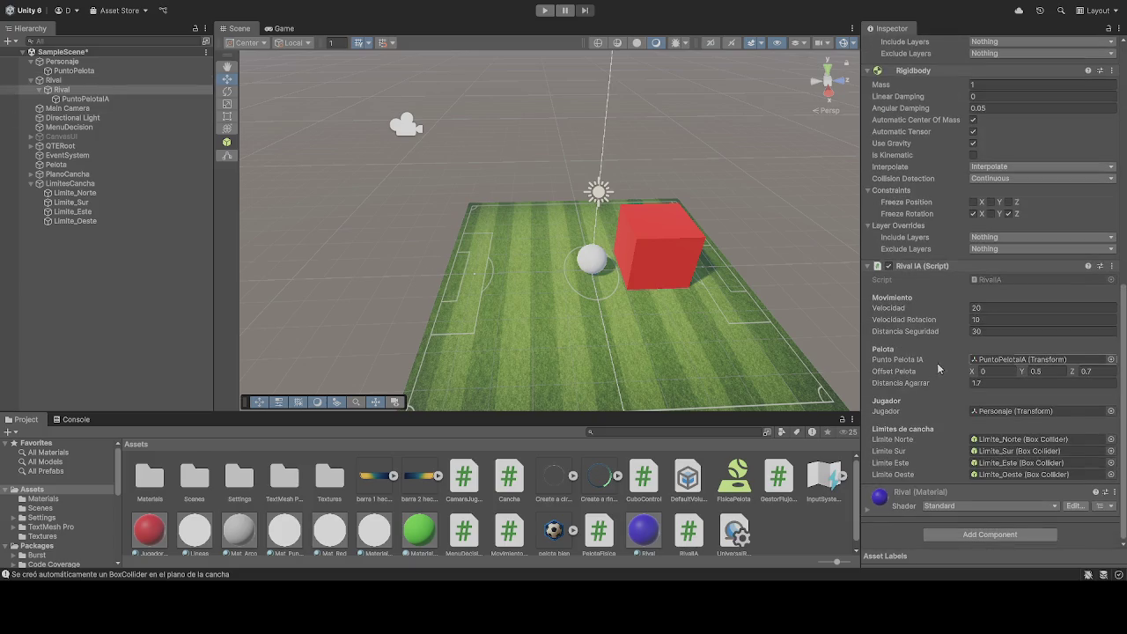
# Step: Start a play-test and drive the player cube left and then forward
pyautogui.click(547, 11)
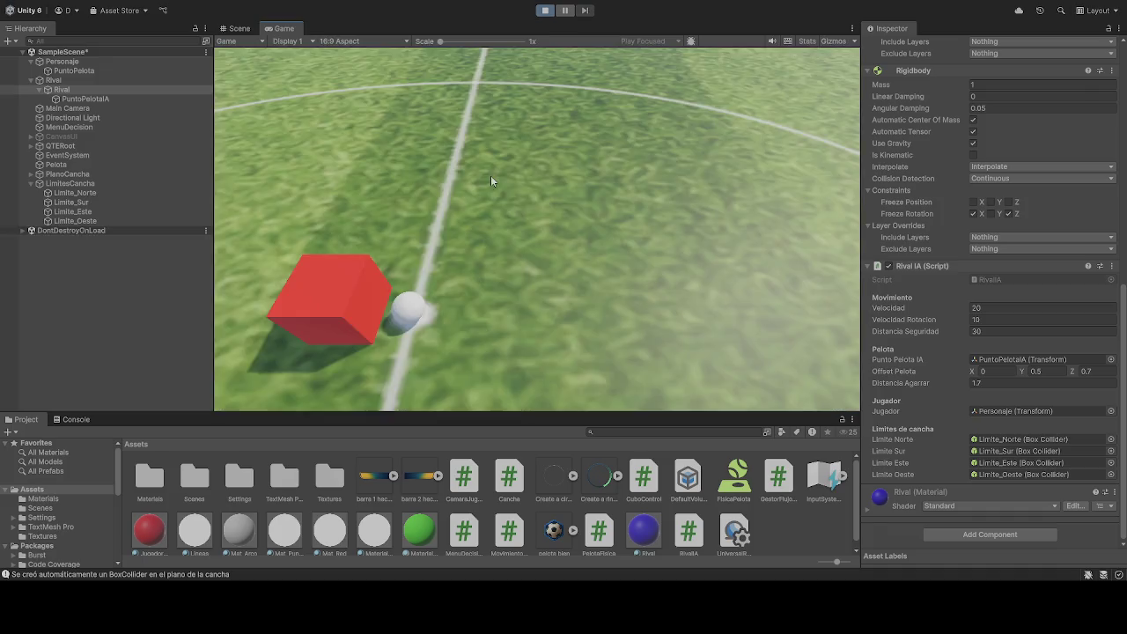
pyautogui.press('a')
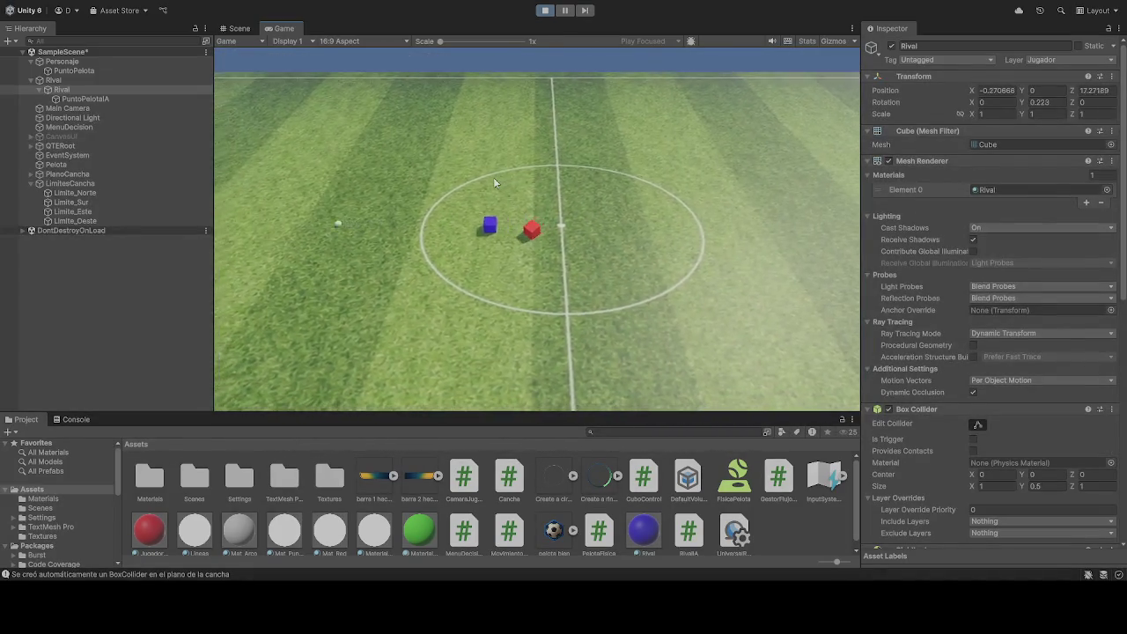
pyautogui.press('a')
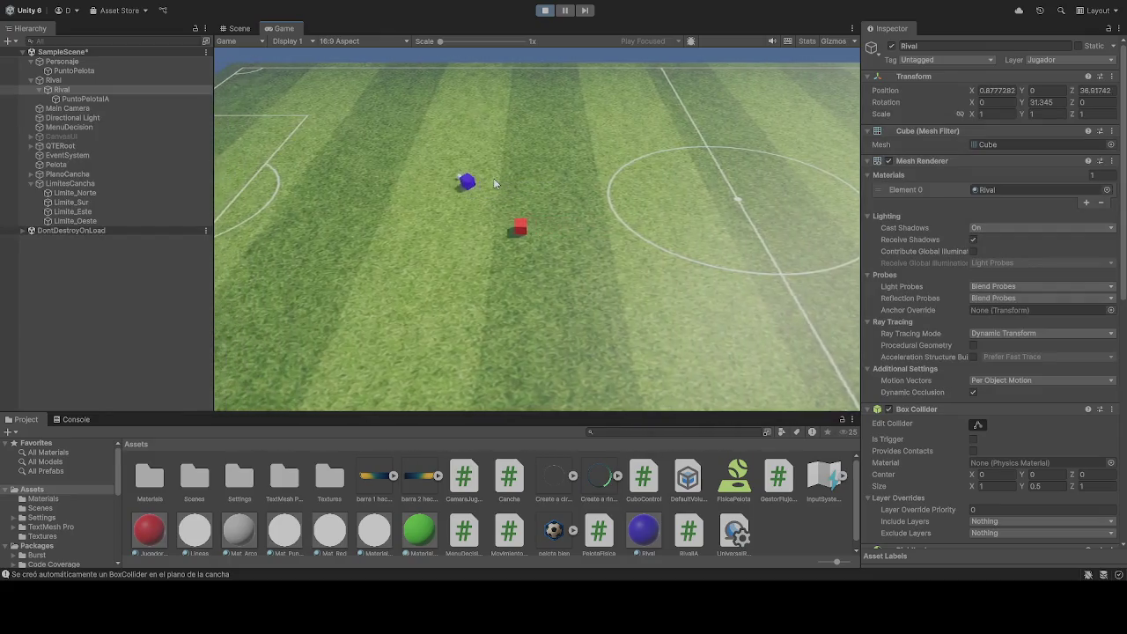
pyautogui.press('w')
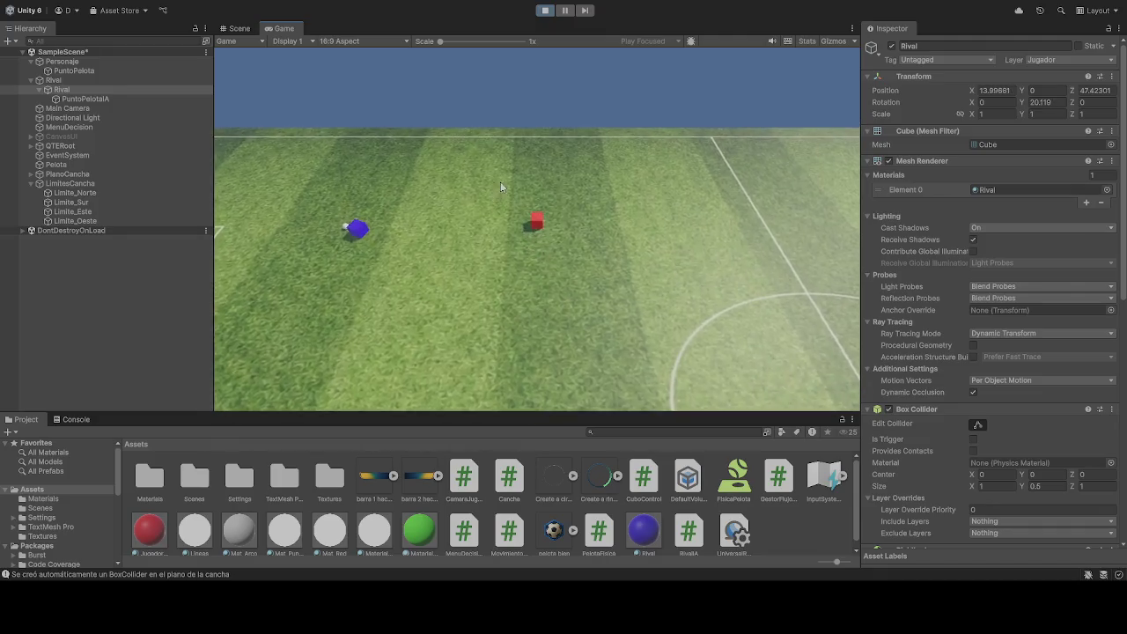
# Step: Switch to the Scene view and frame the Rival cube beside the ball
pyautogui.hotkey('ctrl', '1')
pyautogui.moveTo(498, 211)
pyautogui.mouseDown()
pyautogui.moveTo(841, 135)
pyautogui.moveTo(885, 103)
pyautogui.mouseUp()
pyautogui.press('f')
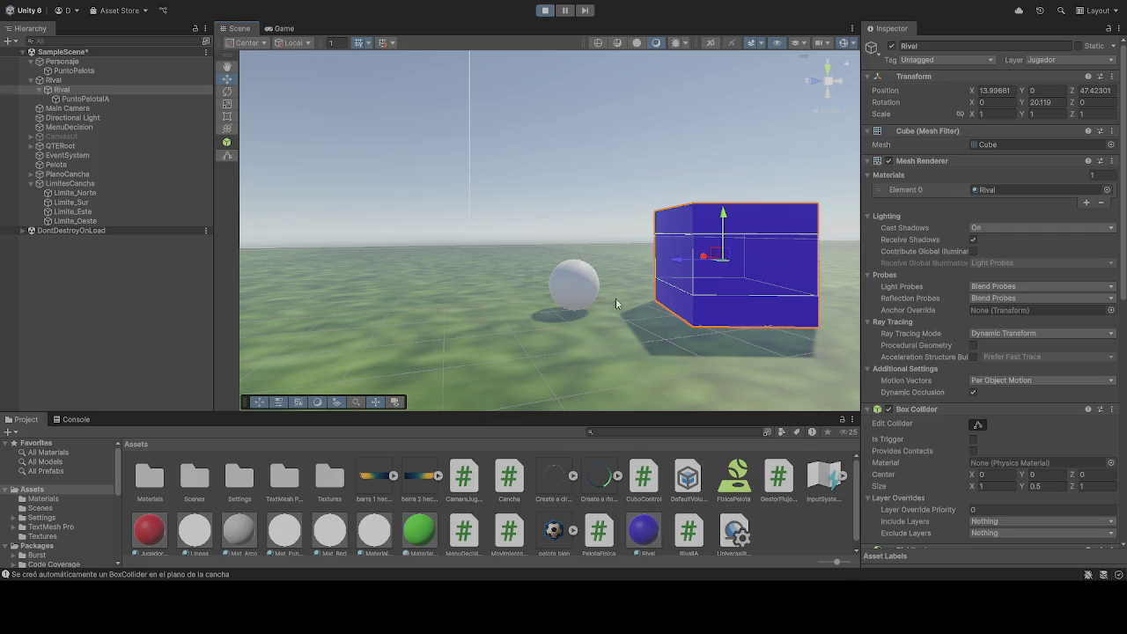
# Step: During play, set the rival's PuntoPelotaIA Position Z to 0.1
pyautogui.moveTo(614, 308)
pyautogui.mouseDown()
pyautogui.moveTo(581, 299)
pyautogui.moveTo(599, 252)
pyautogui.mouseUp()
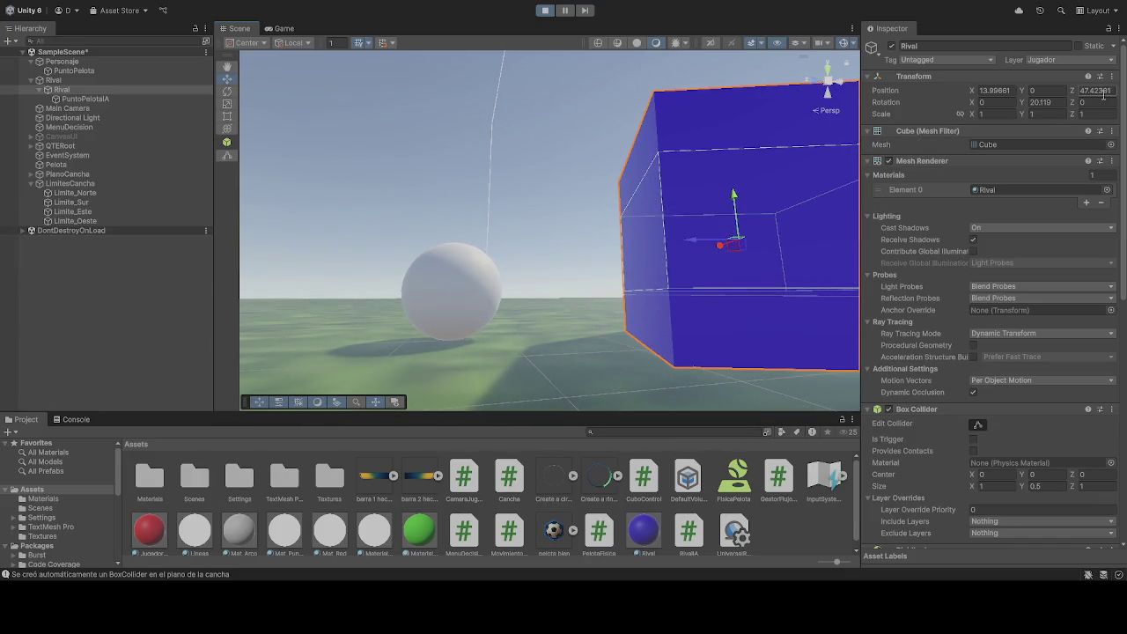
pyautogui.click(161, 99)
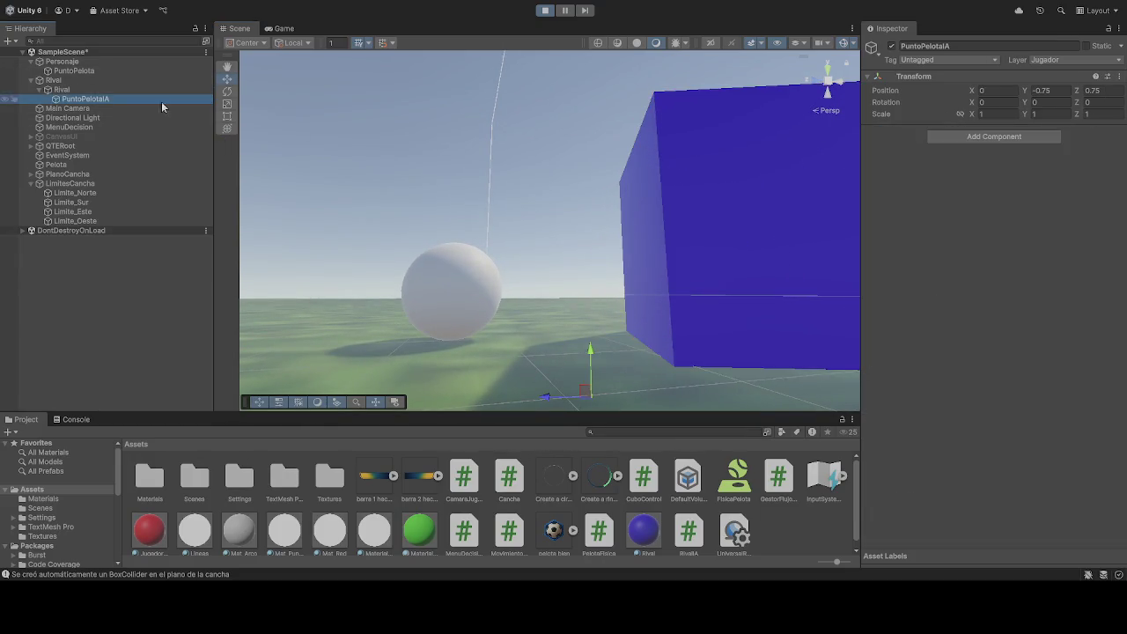
pyautogui.click(1111, 91)
pyautogui.write('0.1')
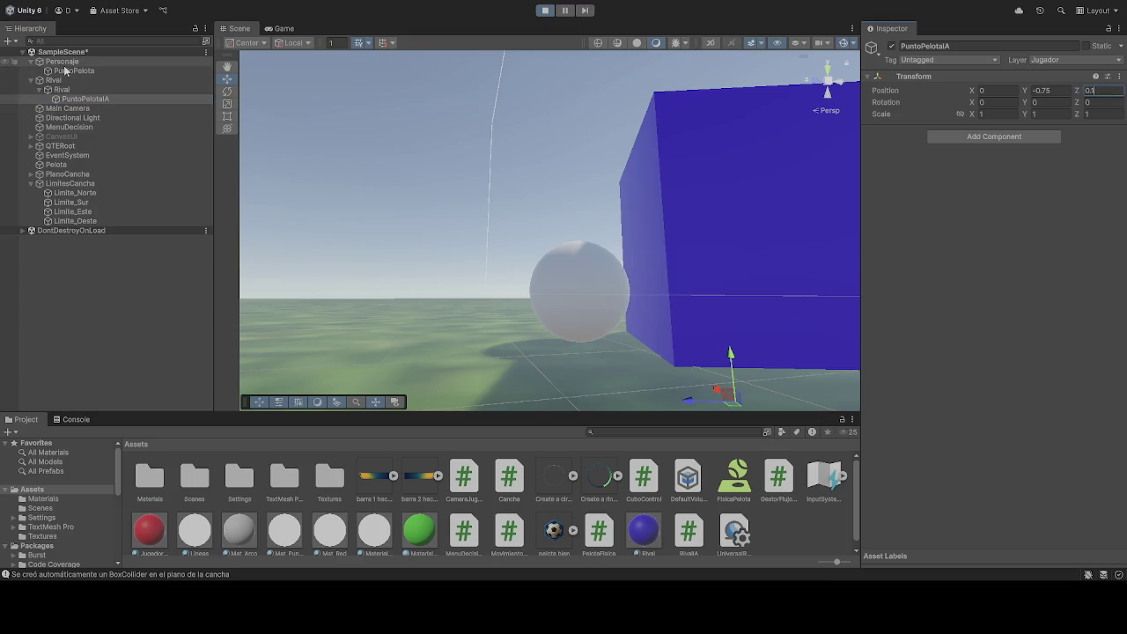
# Step: Compare with PuntoPelota, try Z 0.05 on PuntoPelotaIA, then stop the play-test
pyautogui.click(70, 70)
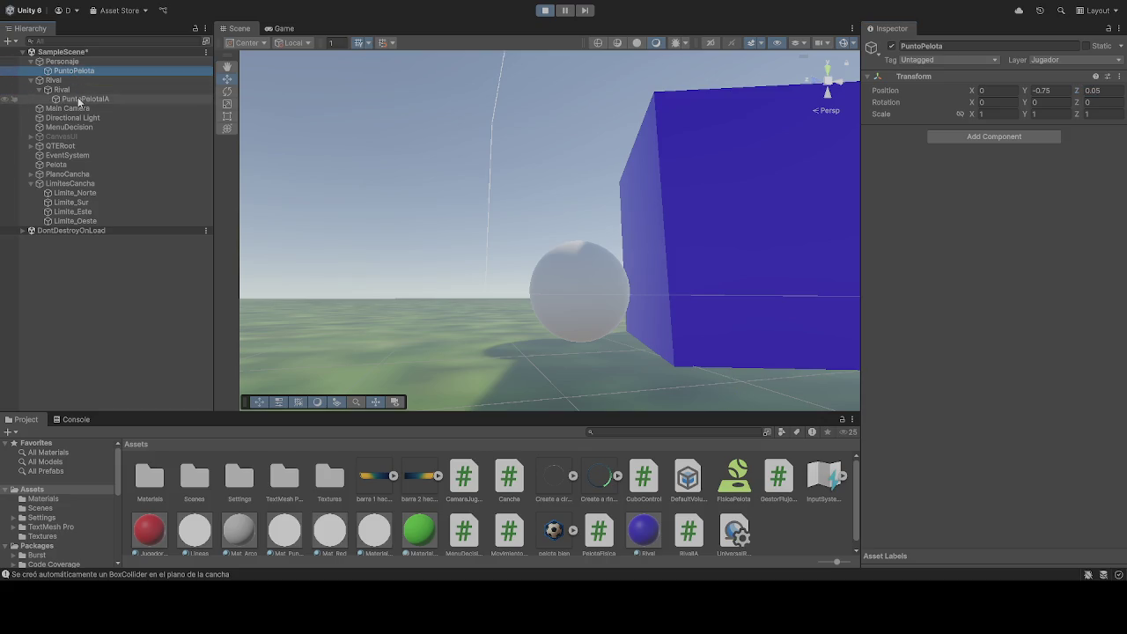
pyautogui.click(85, 99)
pyautogui.moveTo(527, 211); pyautogui.dragTo(599, 228)
pyautogui.click(1106, 91)
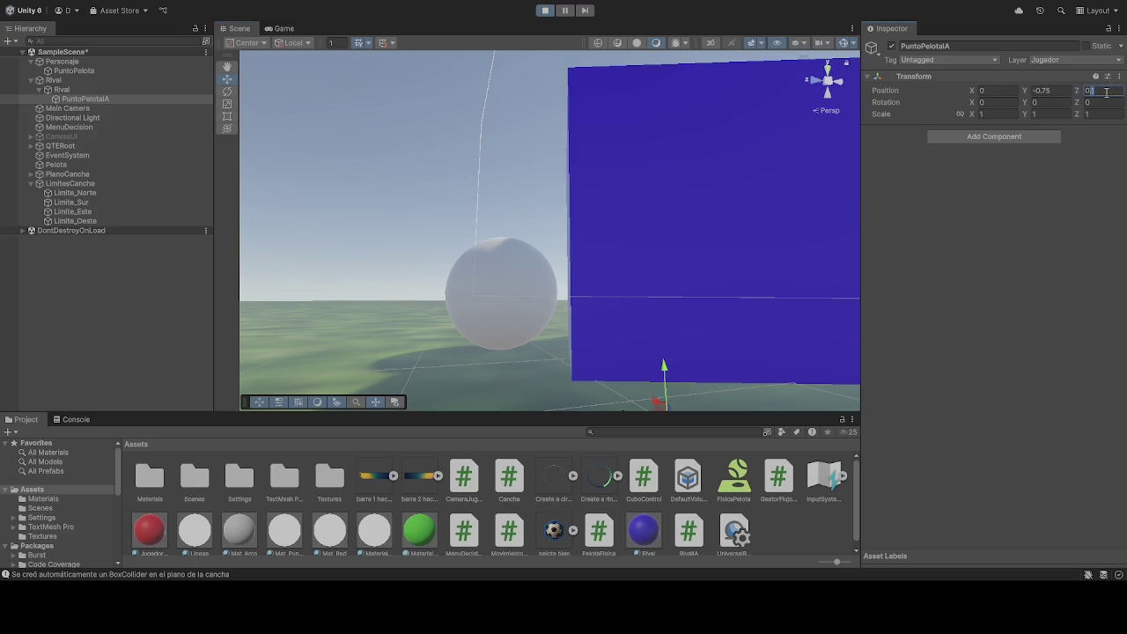
pyautogui.write('.05')
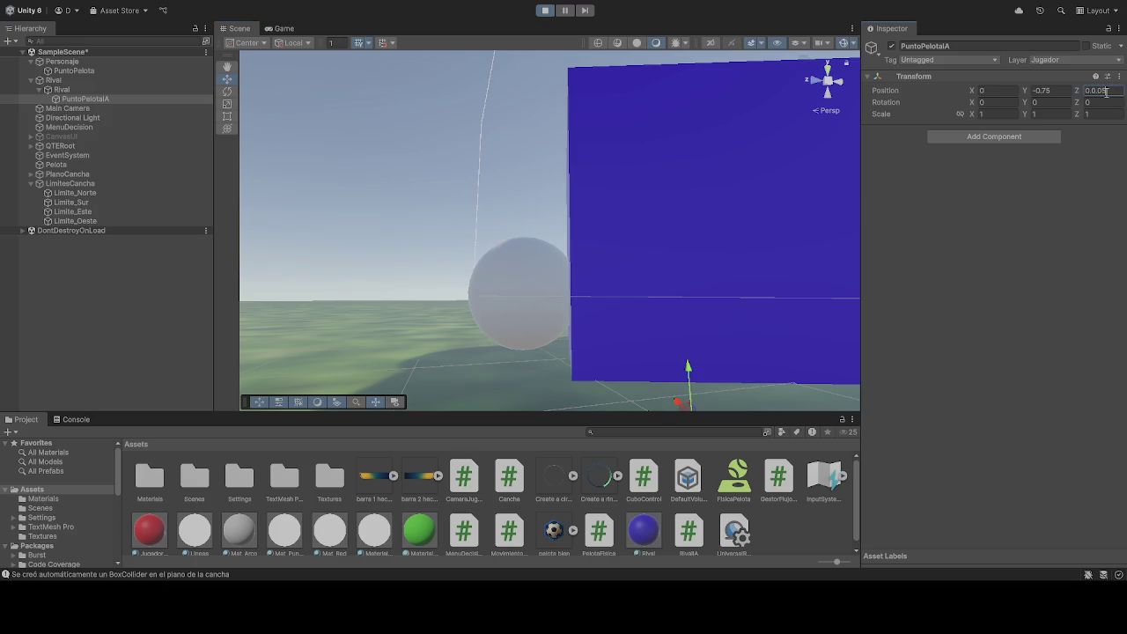
pyautogui.press('BackSpace')
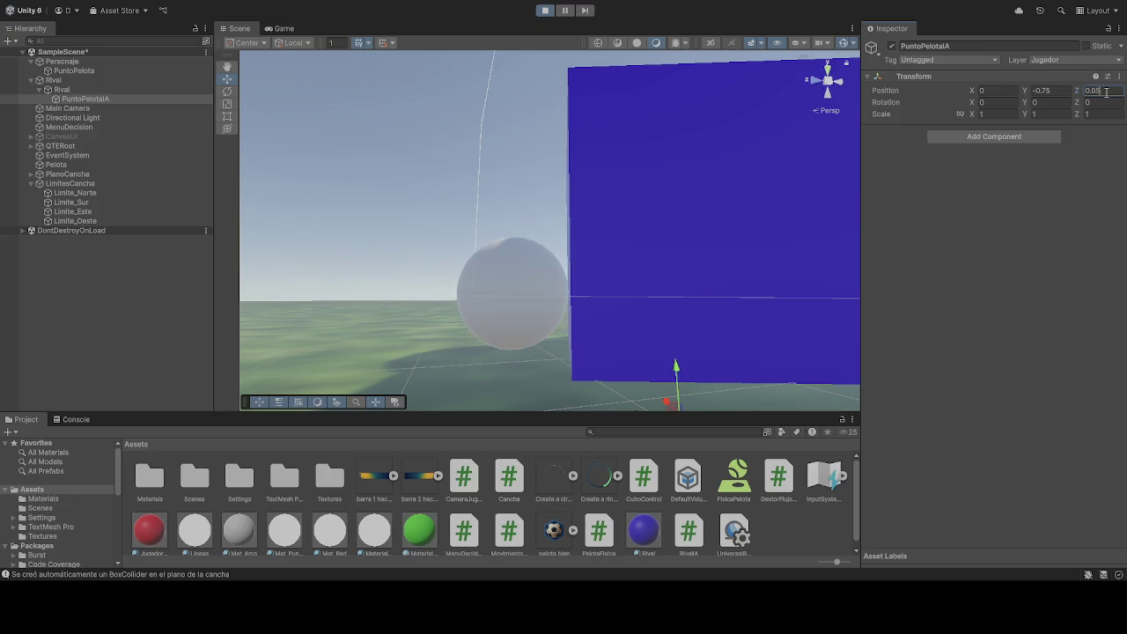
pyautogui.click(545, 9)
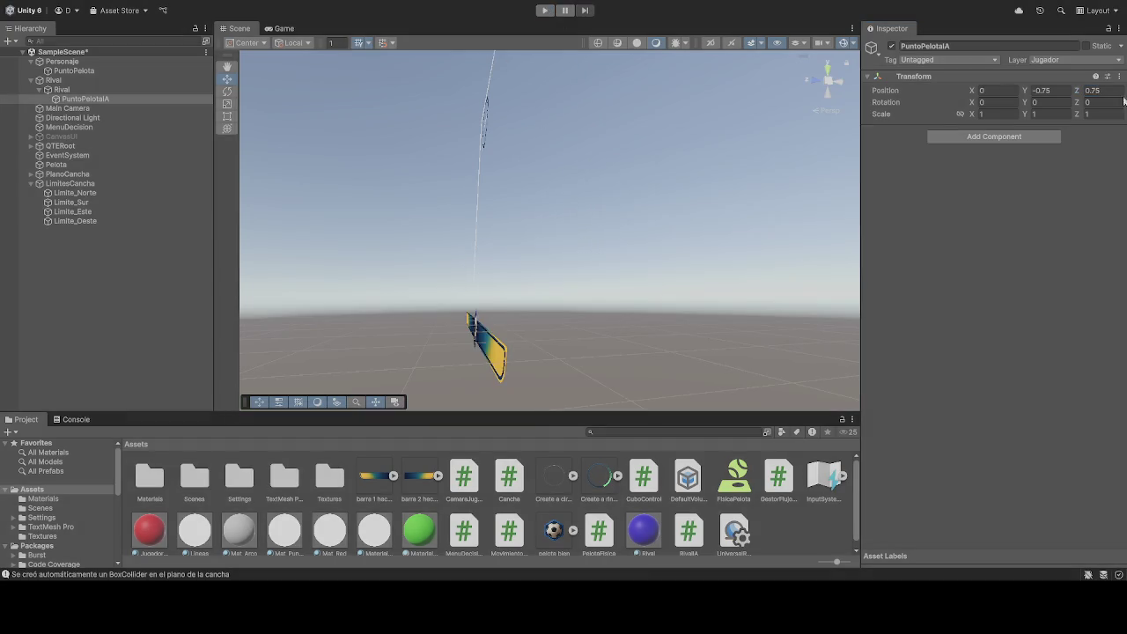
# Step: Set PuntoPelotaIA's Position Z to 0.05 in edit mode and play-test it
pyautogui.click(1106, 91)
pyautogui.write('0.05')
pyautogui.click(541, 11)
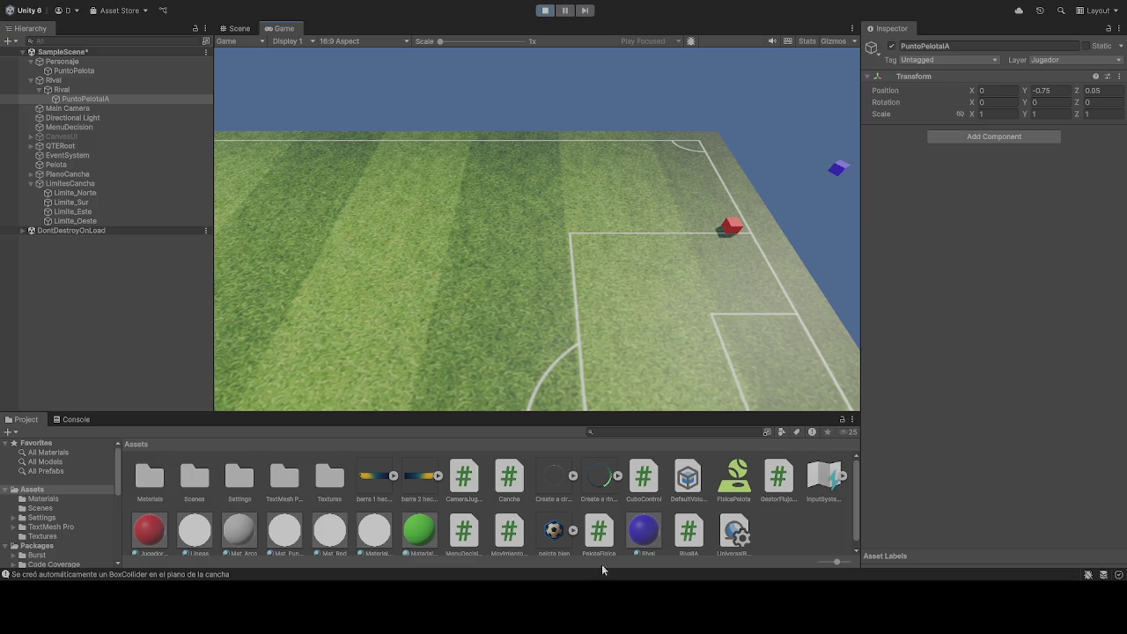
pyautogui.click(546, 11)
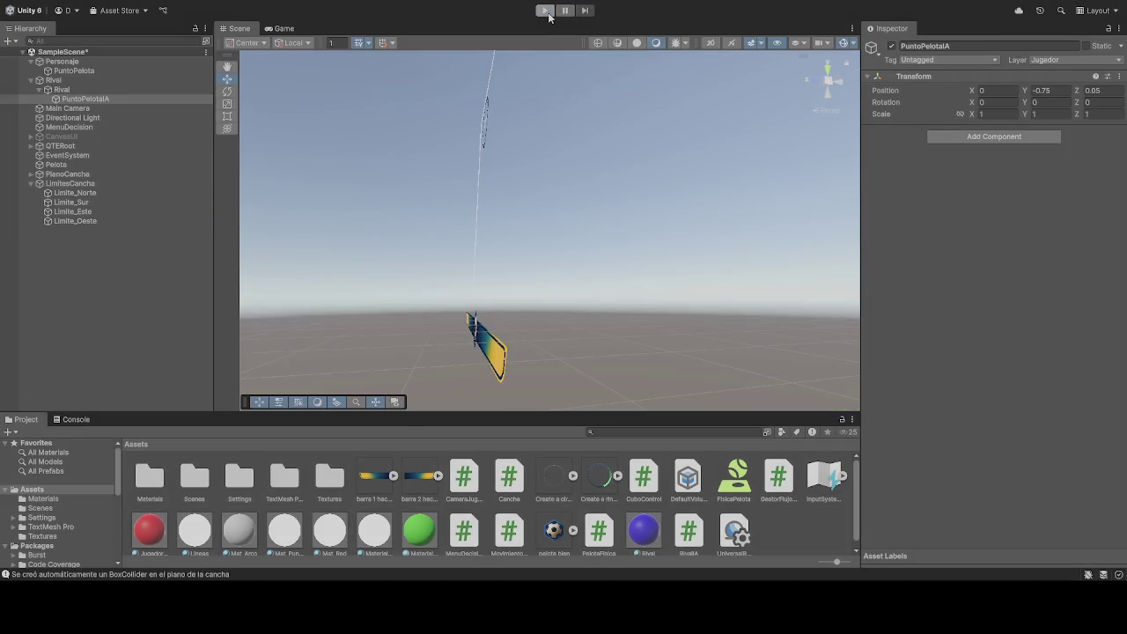
# Step: Run and stop a play-test watching the player and rival cubes move
pyautogui.click(546, 11)
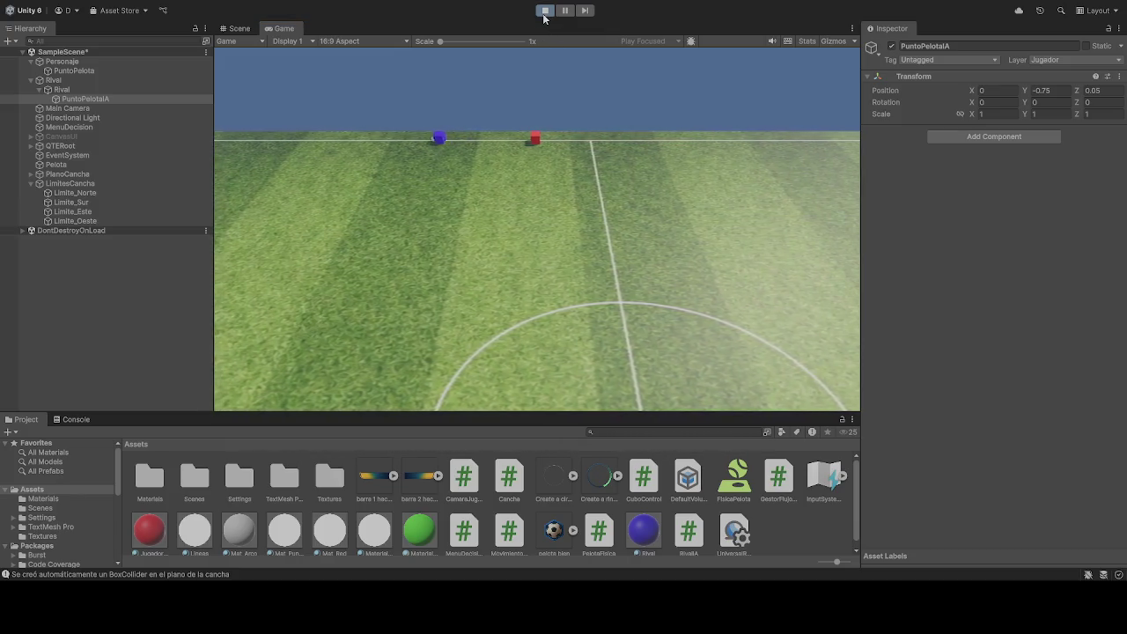
pyautogui.click(545, 11)
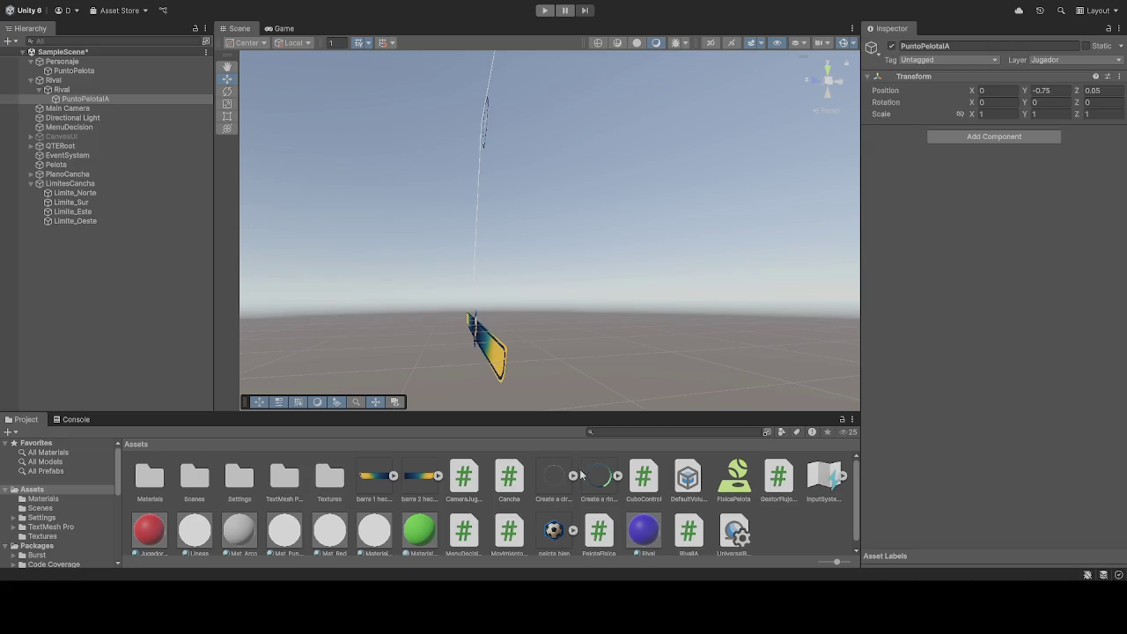
# Step: Run another play-test of the soccer scene, then return to editing
pyautogui.click(545, 11)
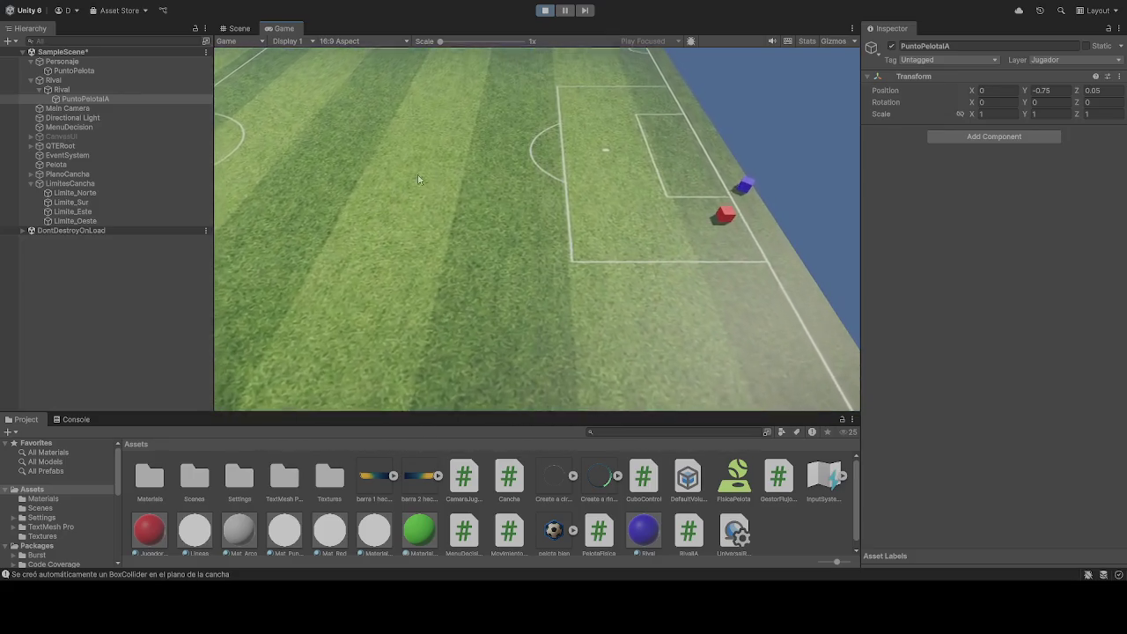
pyautogui.click(547, 12)
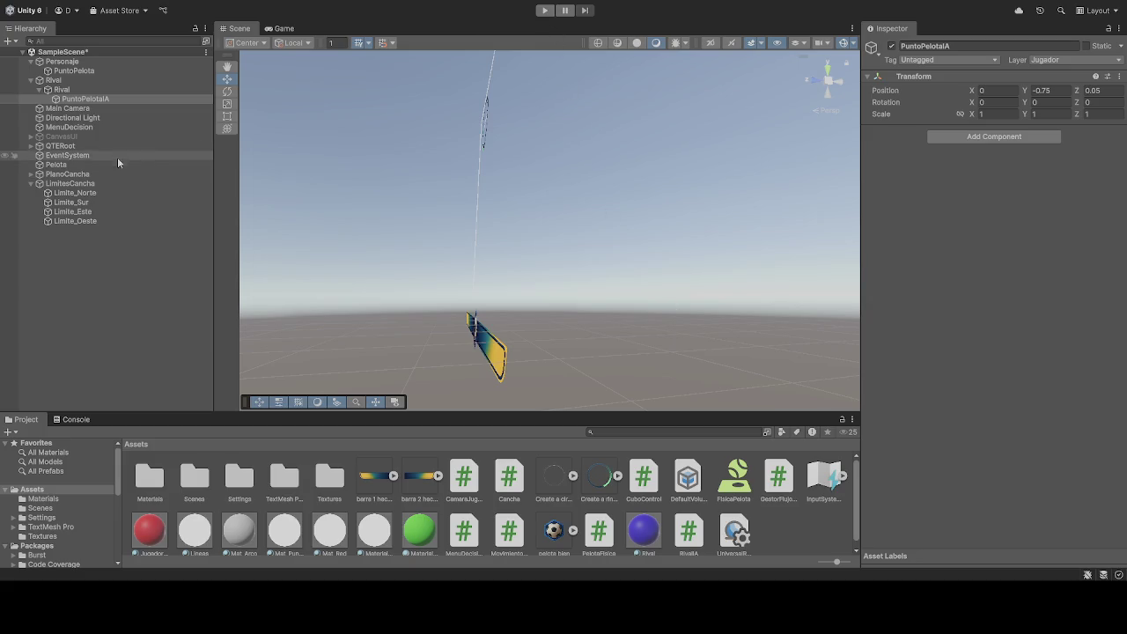
# Step: Select Personaje to view its settings, then run and stop a play-test
pyautogui.click(106, 54)
pyautogui.click(104, 60)
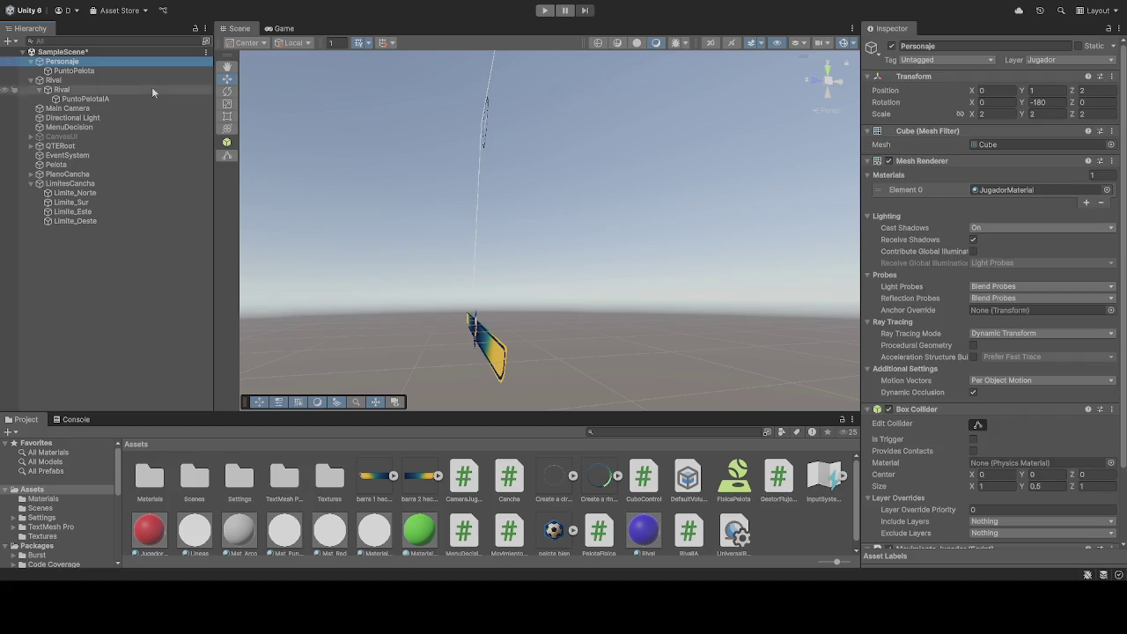
pyautogui.scroll(-10, 1021, 362)
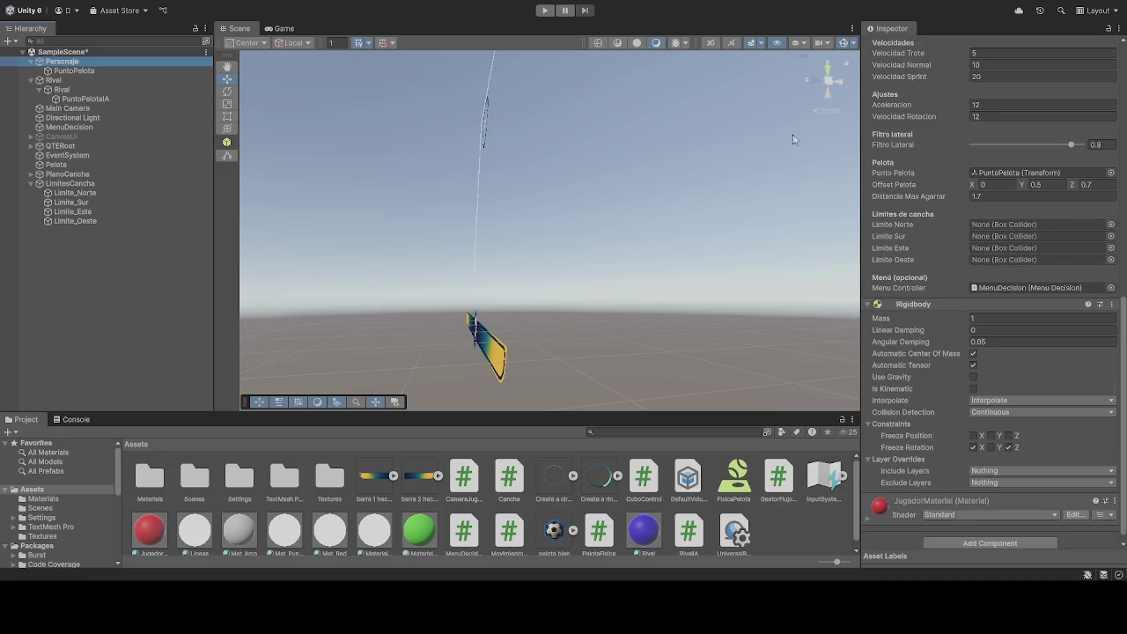
pyautogui.click(553, 10)
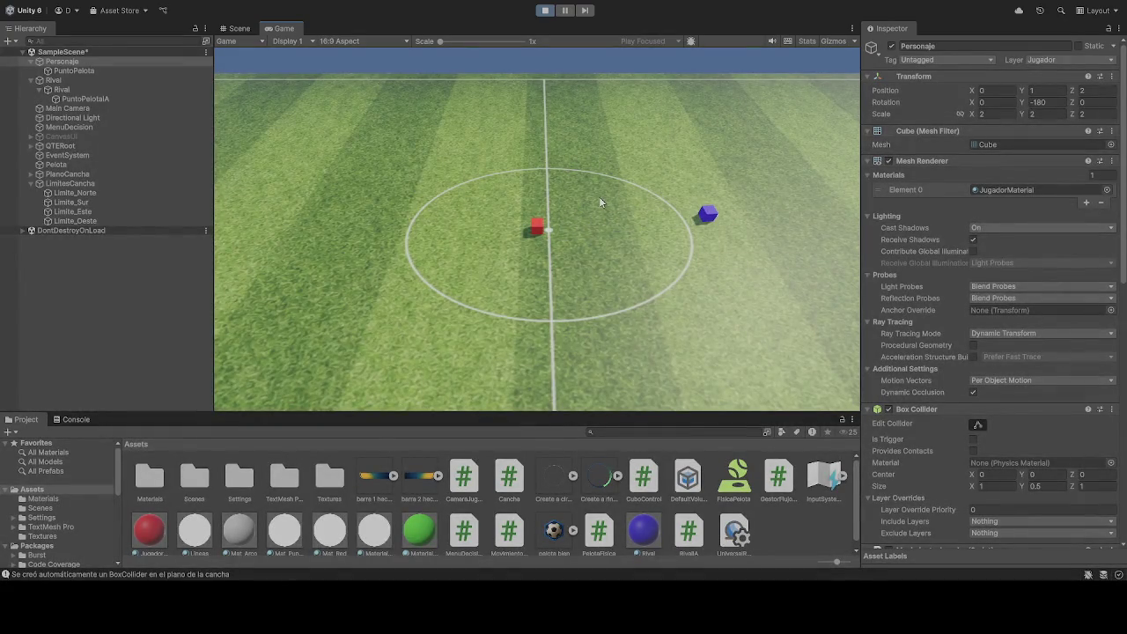
pyautogui.scroll(-15, 949, 329)
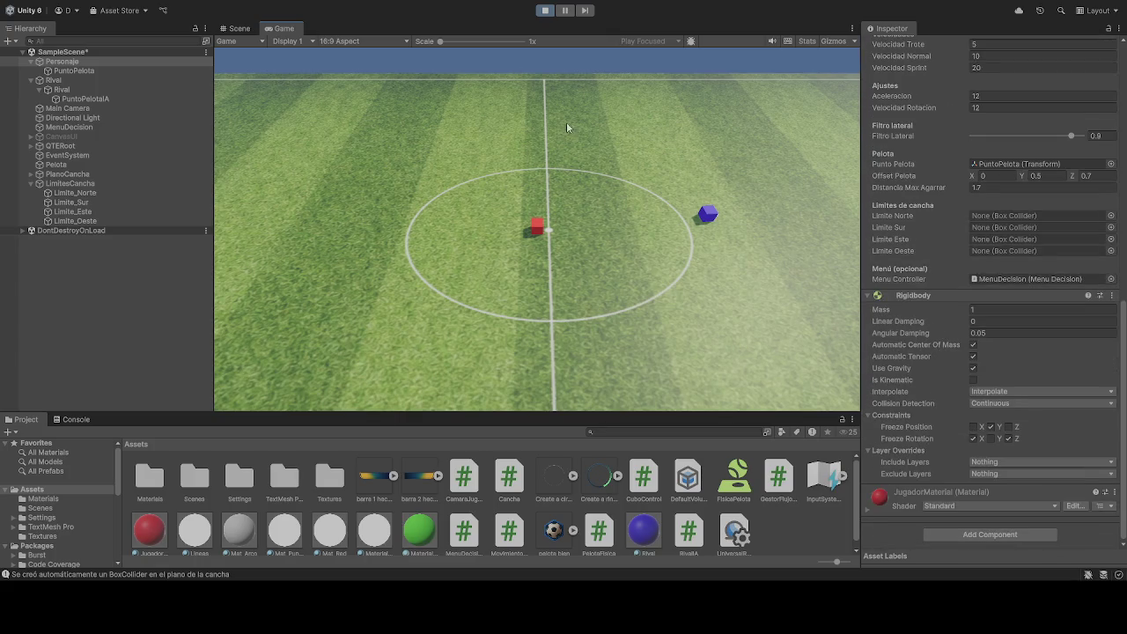
pyautogui.click(545, 10)
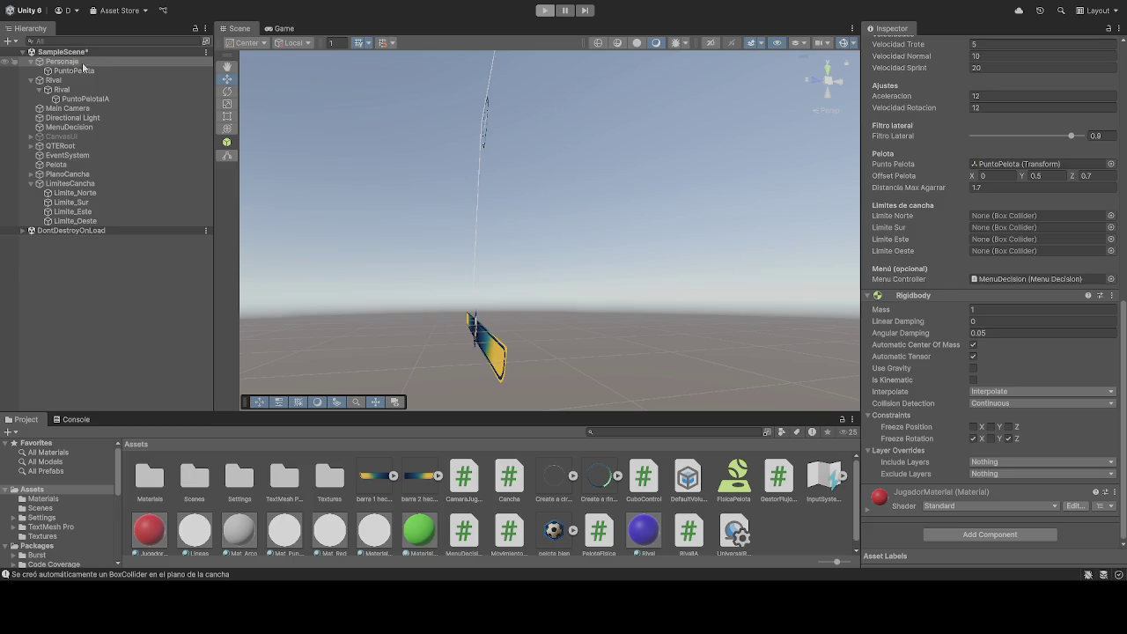
# Step: Assign Limite_Norte, Limite_Sur, Limite_Este and Limite_Oeste to Personaje's court limits, then play
pyautogui.click(70, 62)
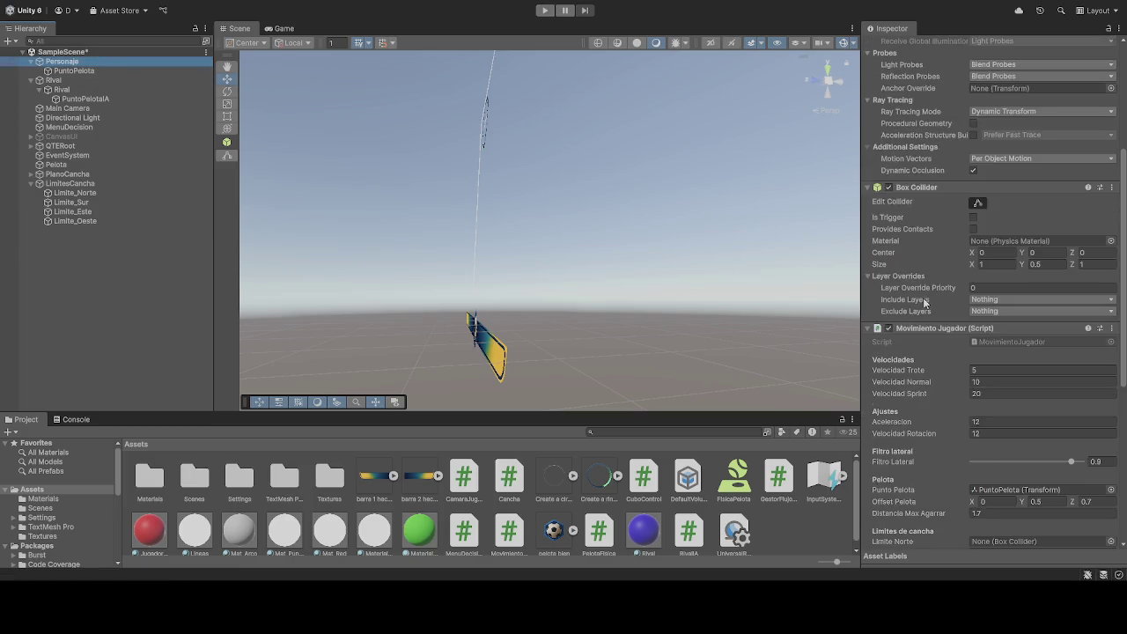
pyautogui.scroll(-5, 925, 302)
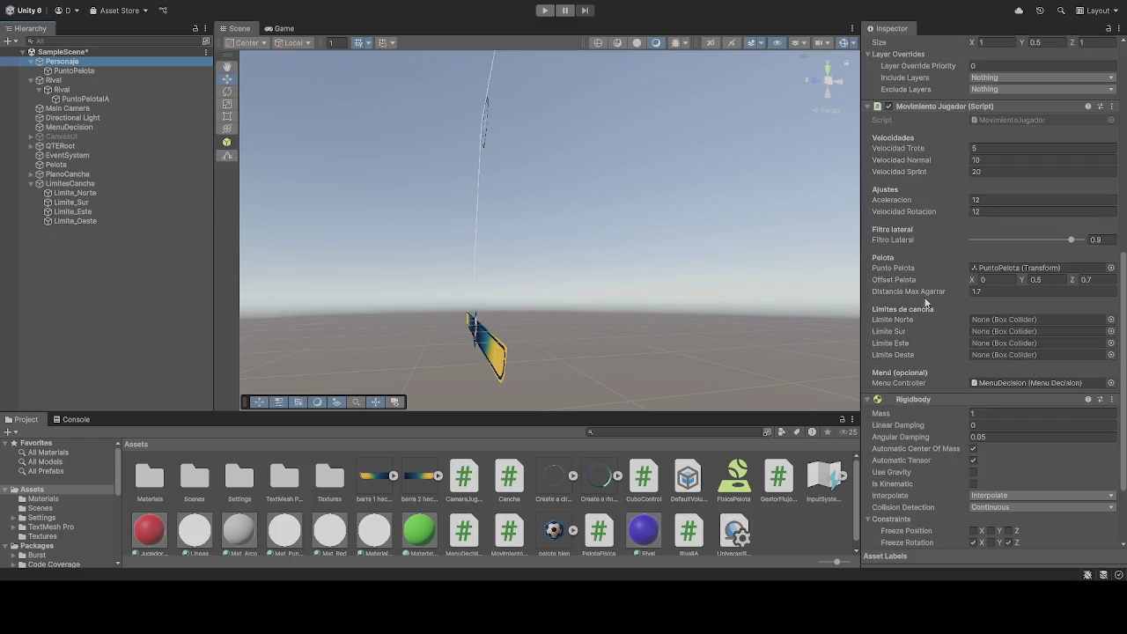
pyautogui.scroll(-1, 926, 302)
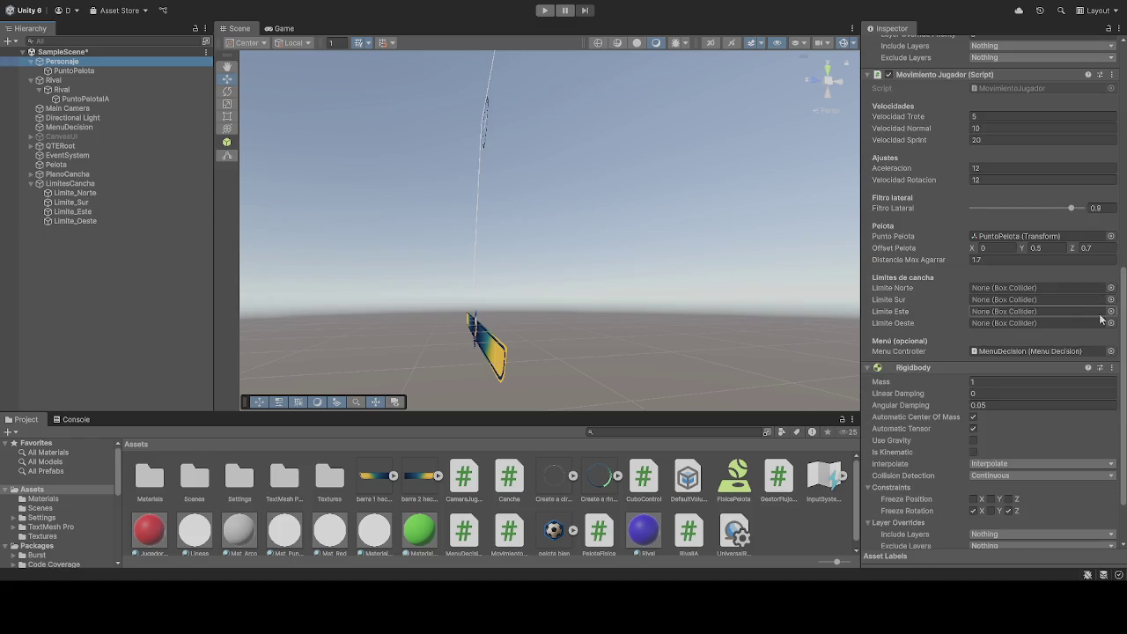
pyautogui.scroll(-2, 929, 343)
pyautogui.scroll(3, 929, 343)
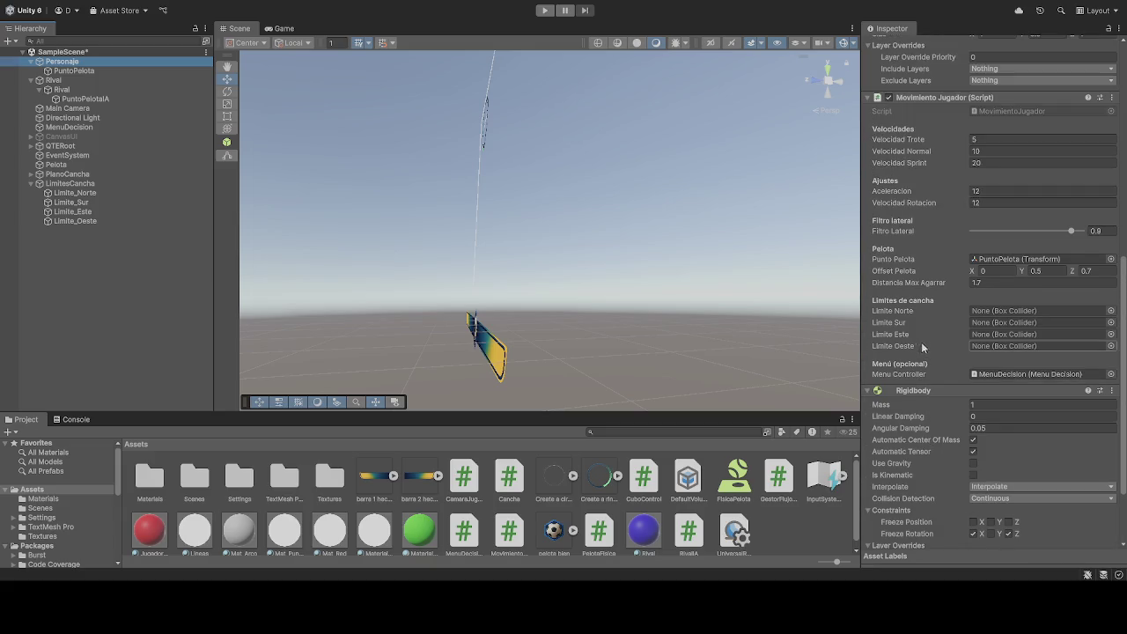
pyautogui.moveTo(127, 192); pyautogui.dragTo(995, 315)
pyautogui.moveTo(88, 202)
pyautogui.mouseDown()
pyautogui.moveTo(256, 214)
pyautogui.moveTo(1012, 326)
pyautogui.mouseUp()
pyautogui.moveTo(119, 213)
pyautogui.mouseDown()
pyautogui.moveTo(1017, 348)
pyautogui.moveTo(1013, 335)
pyautogui.mouseUp()
pyautogui.moveTo(125, 222)
pyautogui.mouseDown()
pyautogui.moveTo(881, 322)
pyautogui.moveTo(1013, 354)
pyautogui.mouseUp()
pyautogui.click(545, 11)
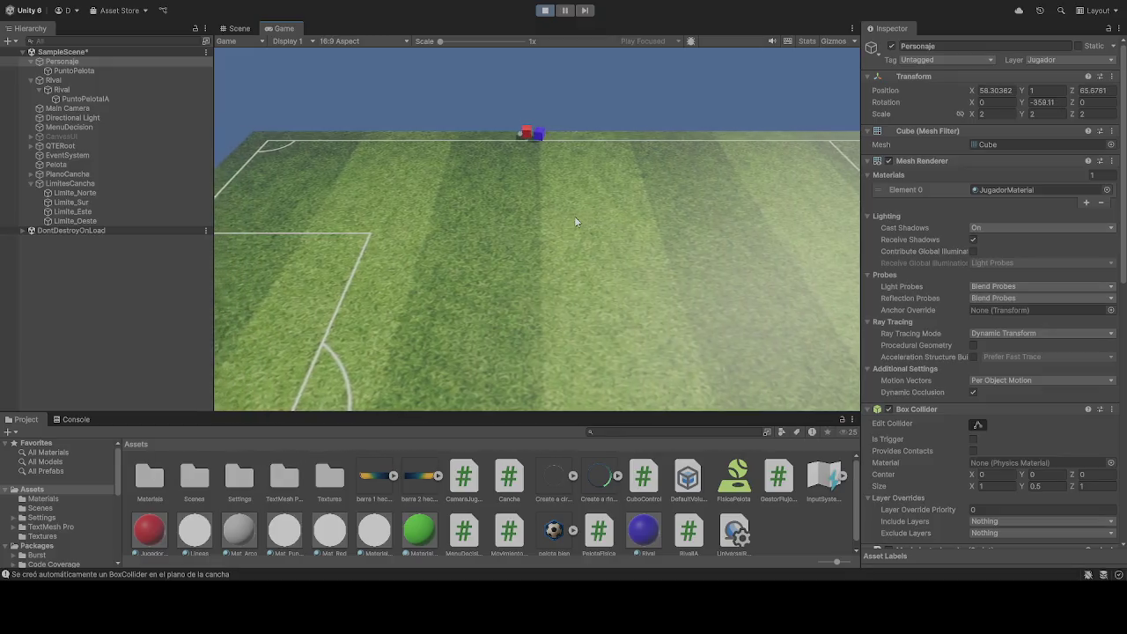
# Step: Drive the player cube around the pitch, then stop and review Movimiento Jugador speeds
pyautogui.press('s')
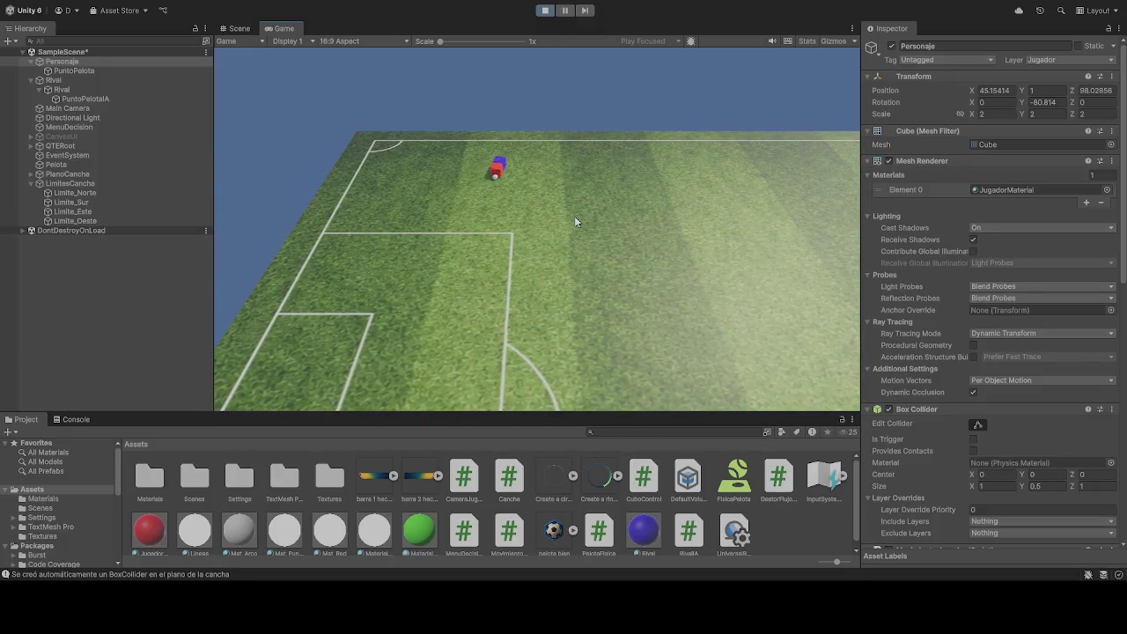
pyautogui.press('s')
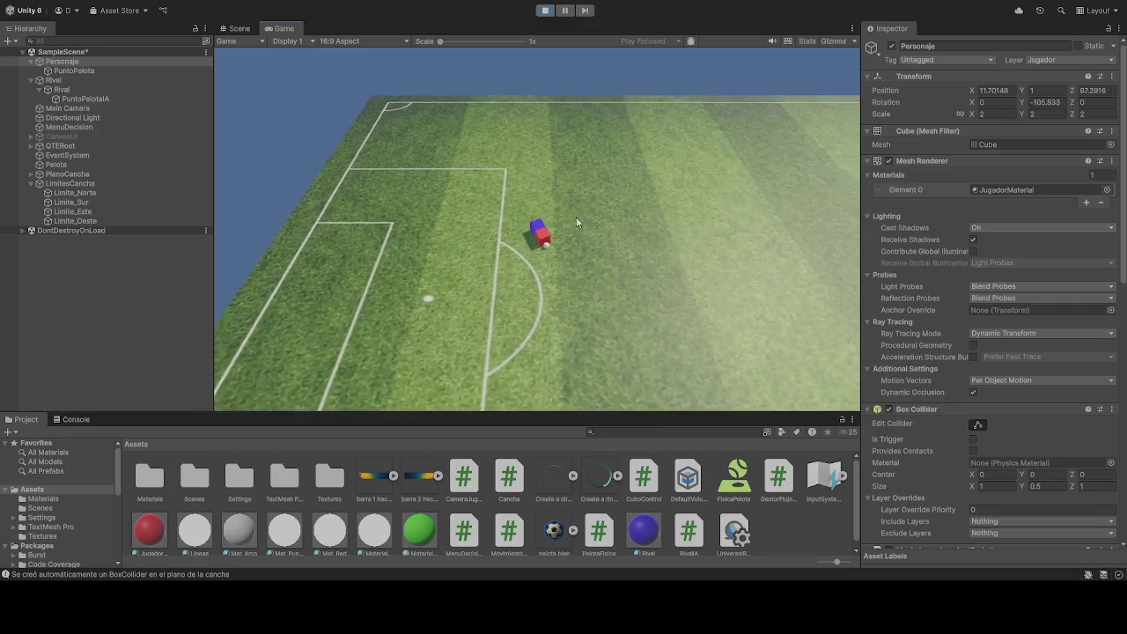
pyautogui.press('s')
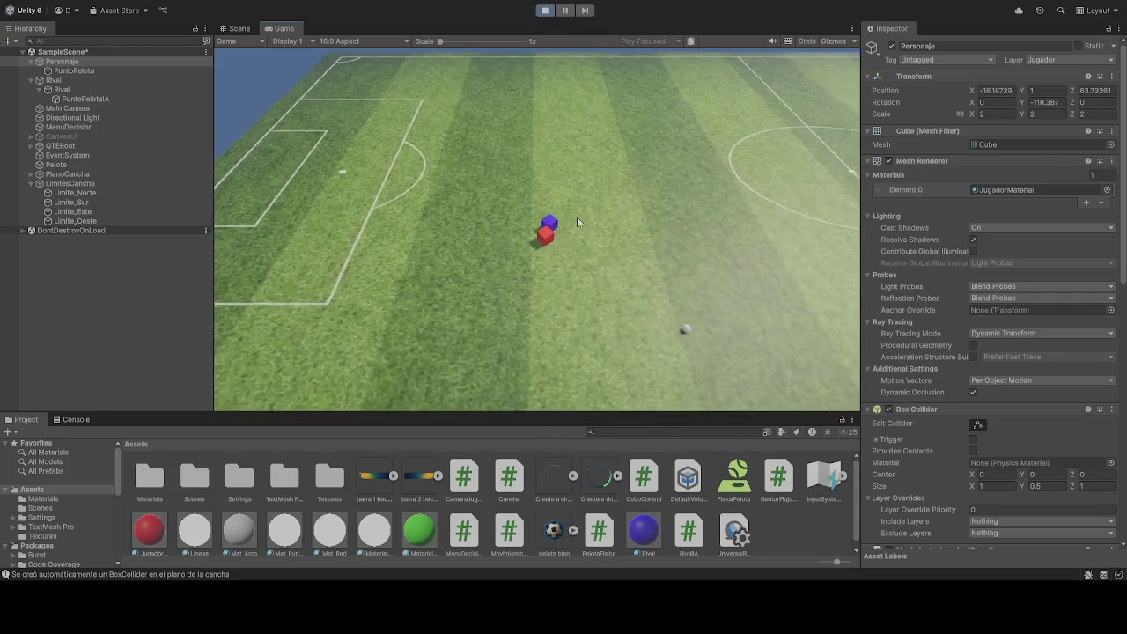
pyautogui.press('s')
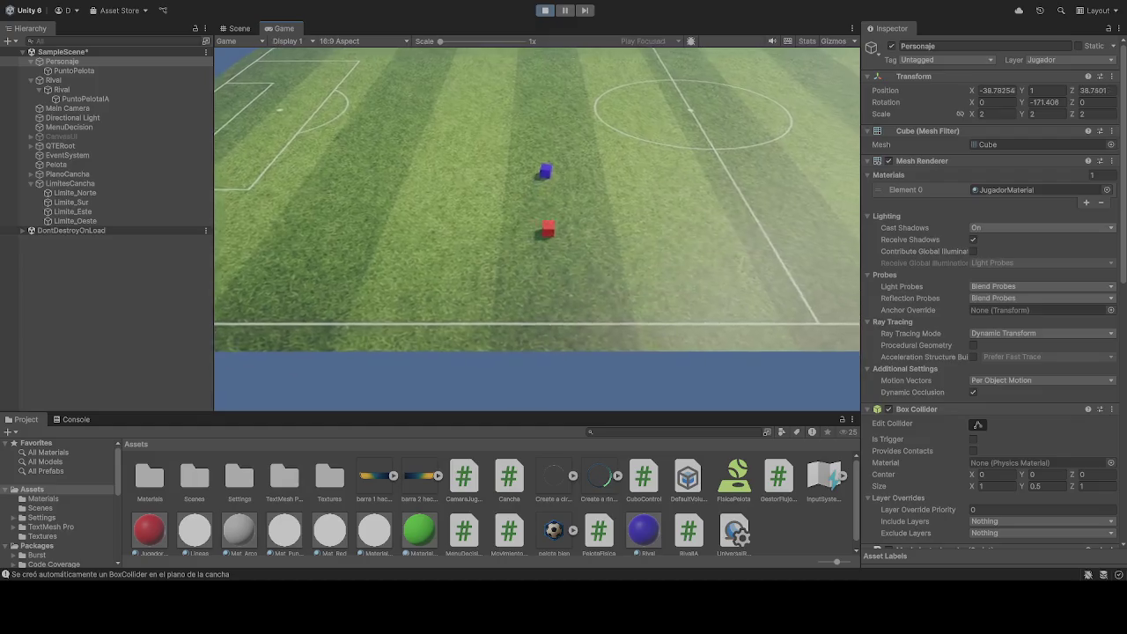
pyautogui.hotkey('ctrl', 'p')
pyautogui.scroll(-5, 985, 344)
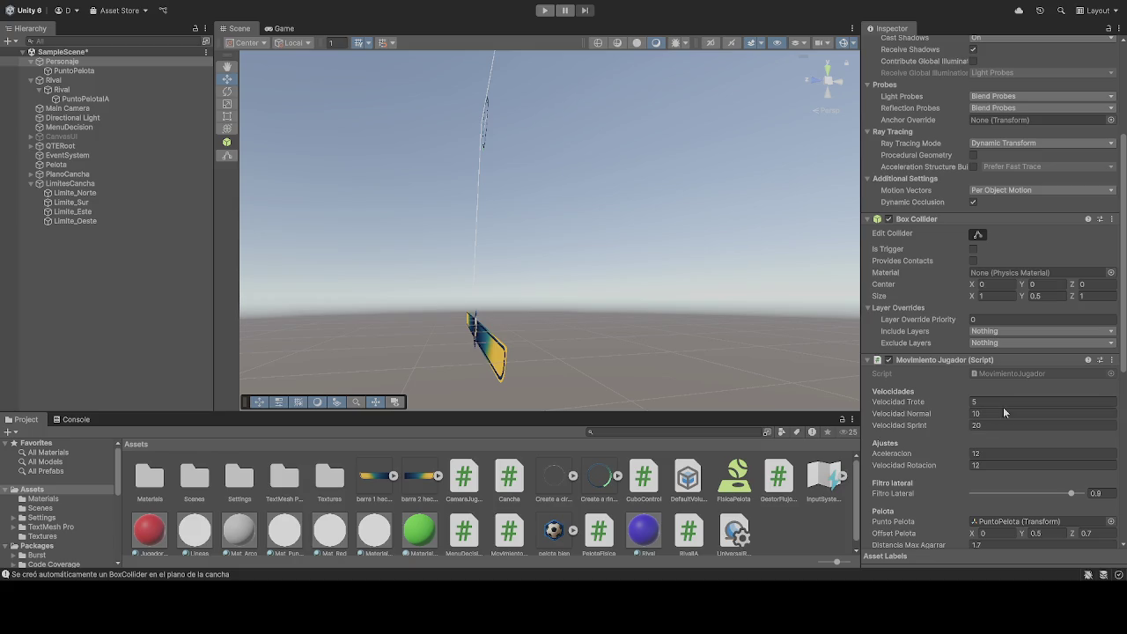
# Step: Set Personaje's Aceleracion to 25 and start a new play-test
pyautogui.scroll(-1, 1003, 407)
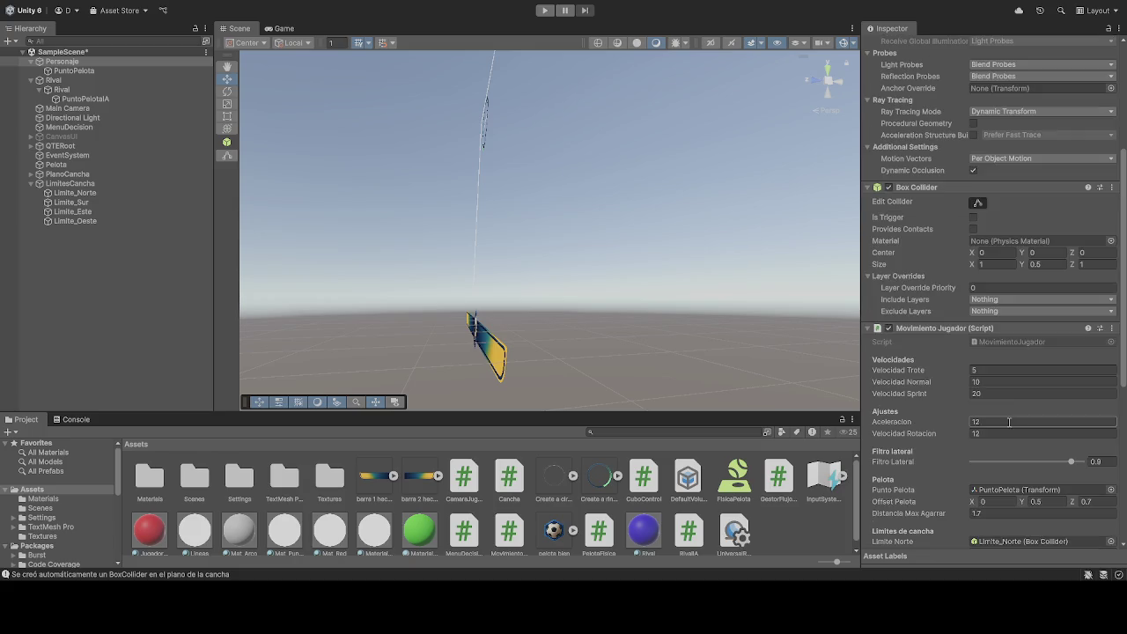
pyautogui.click(974, 422)
pyautogui.write('20')
pyautogui.press('BackSpace')
pyautogui.click(543, 10)
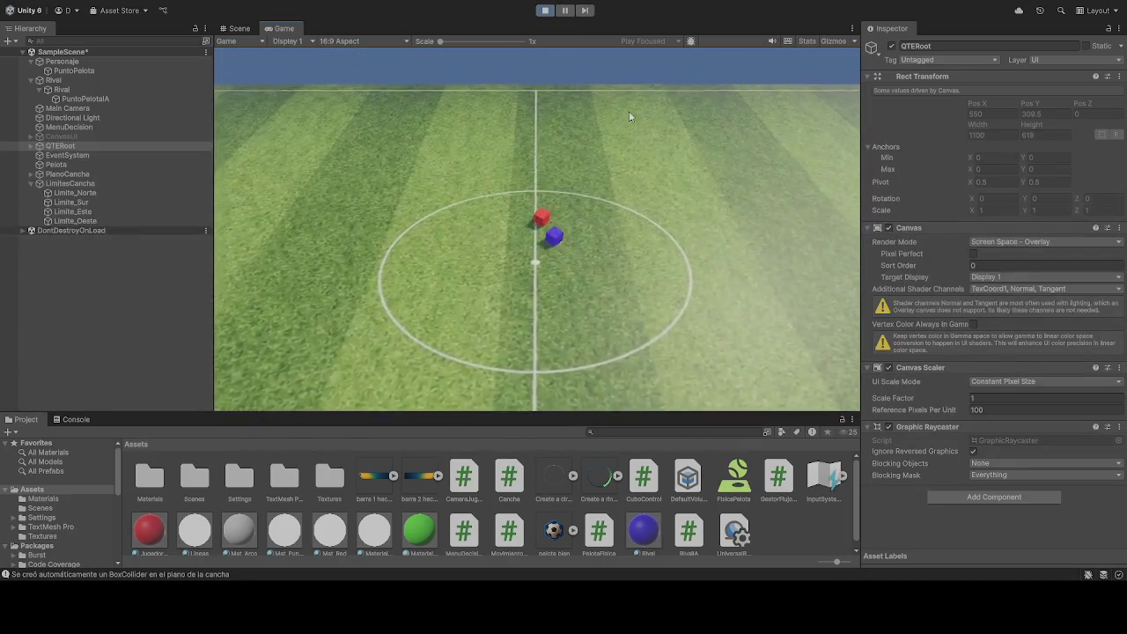
# Step: Run the player right toward the goal area and back to midfield
pyautogui.press('d')
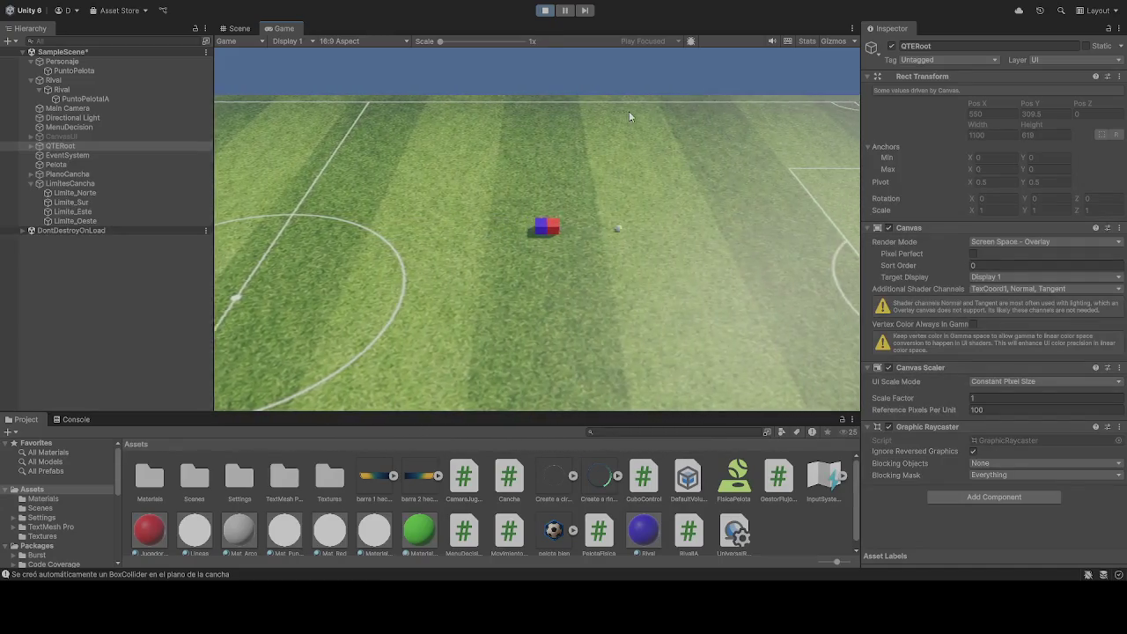
pyautogui.press('d')
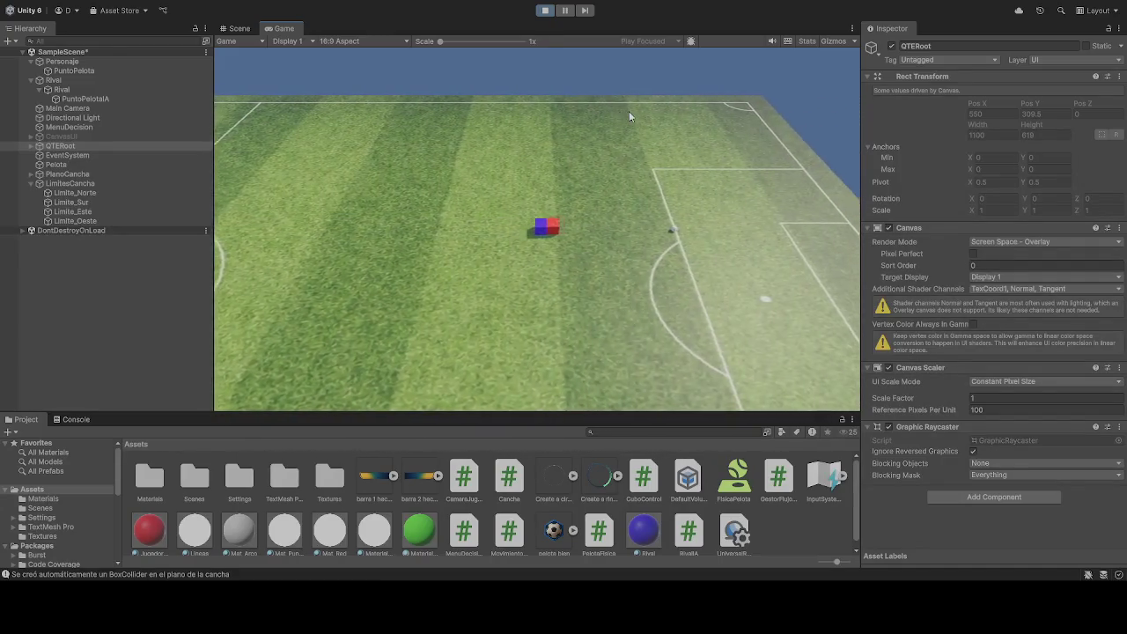
pyautogui.press('d')
pyautogui.press('a')
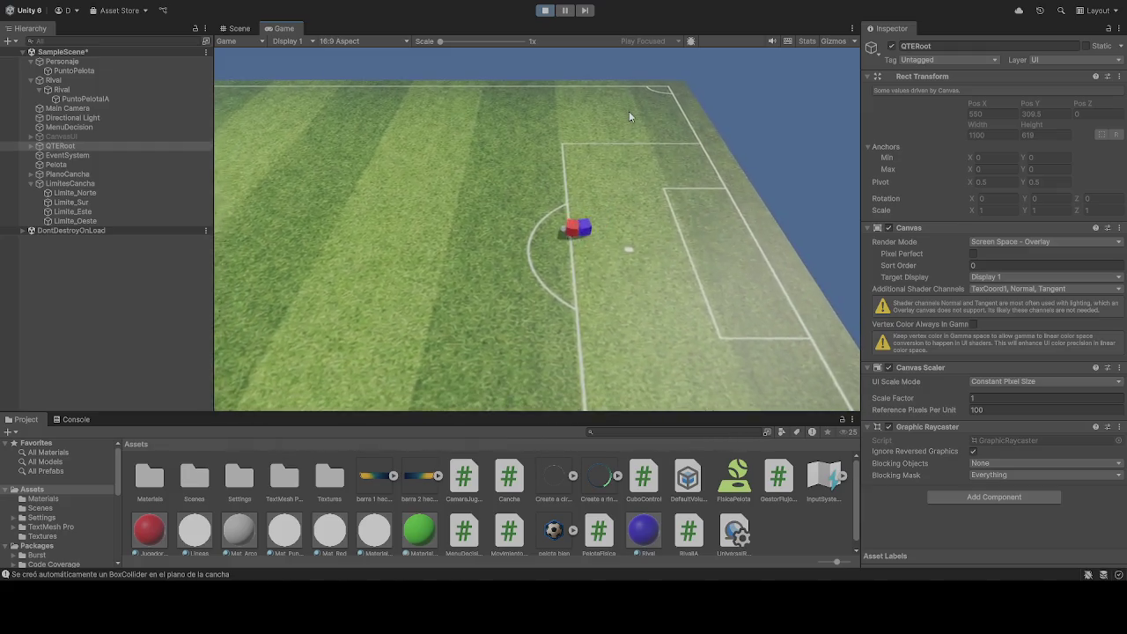
pyautogui.press('a')
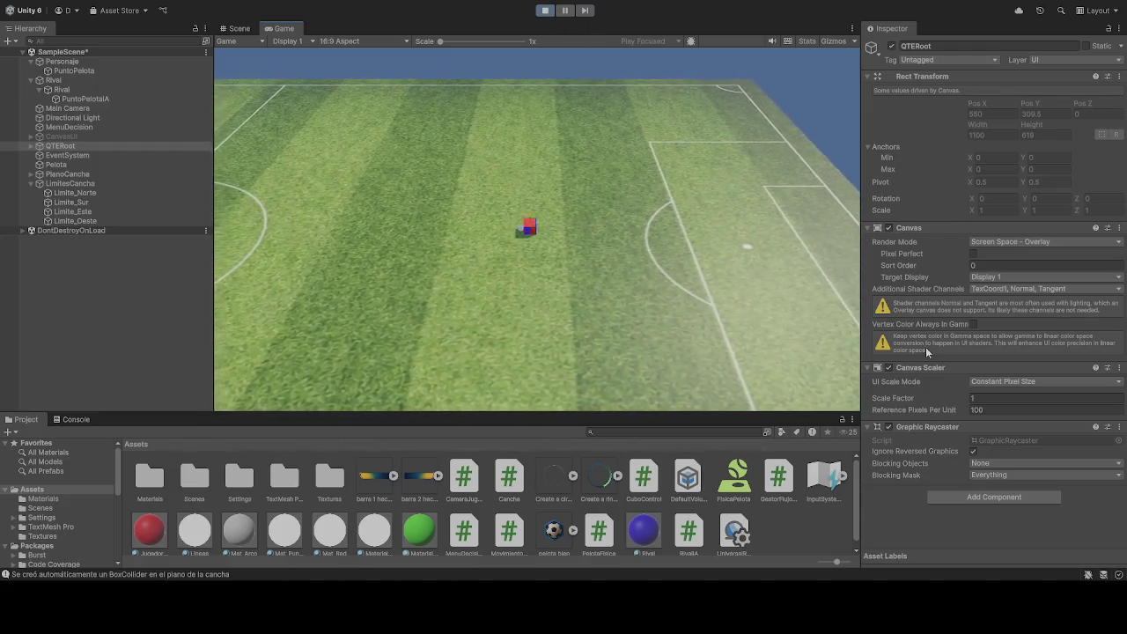
# Step: Set Personaje's Velocidad Sprint to 30 during the play-test
pyautogui.click(62, 61)
pyautogui.scroll(-10, 995, 376)
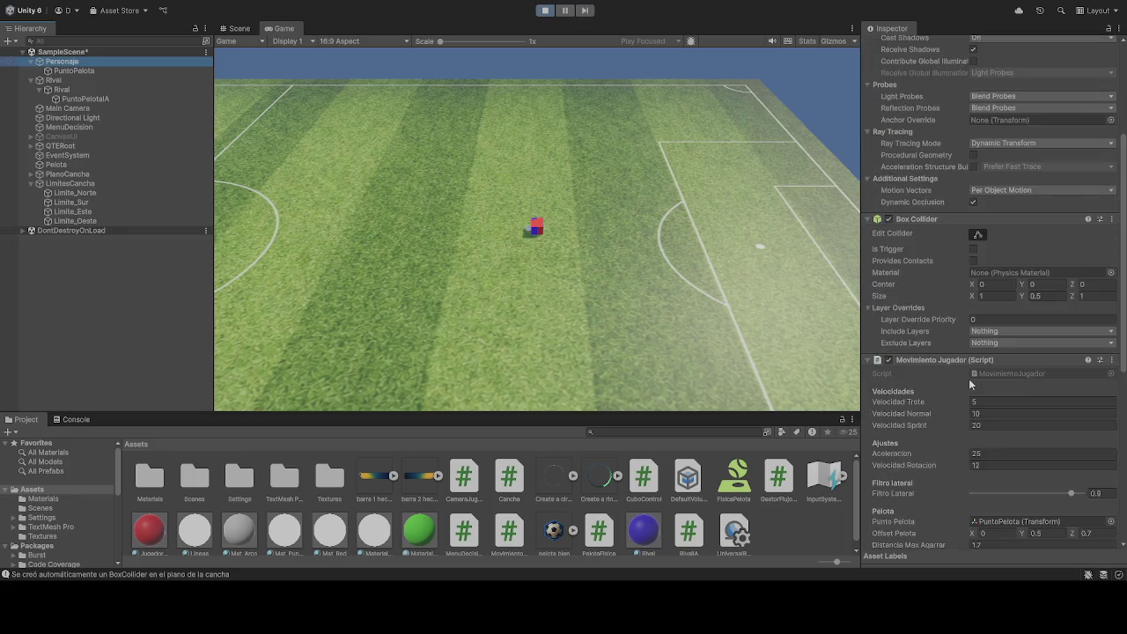
pyautogui.press('Tab')
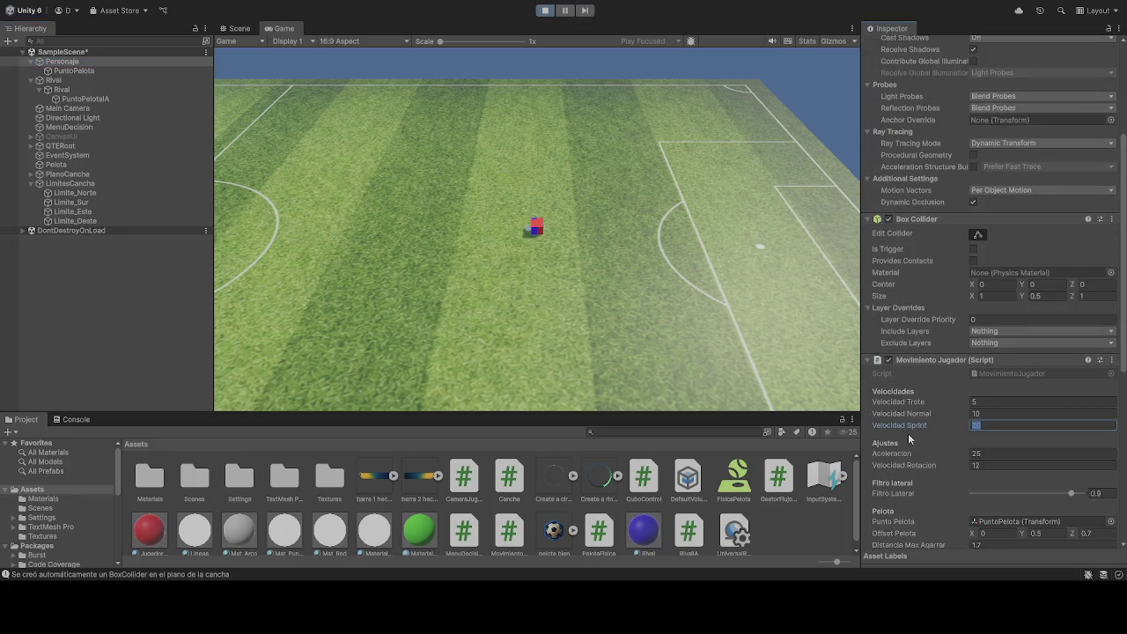
pyautogui.write('30')
pyautogui.click(592, 225)
# Step: Sprint the player left toward the penalty area to test its speed, then stop the play-test
pyautogui.press('a')
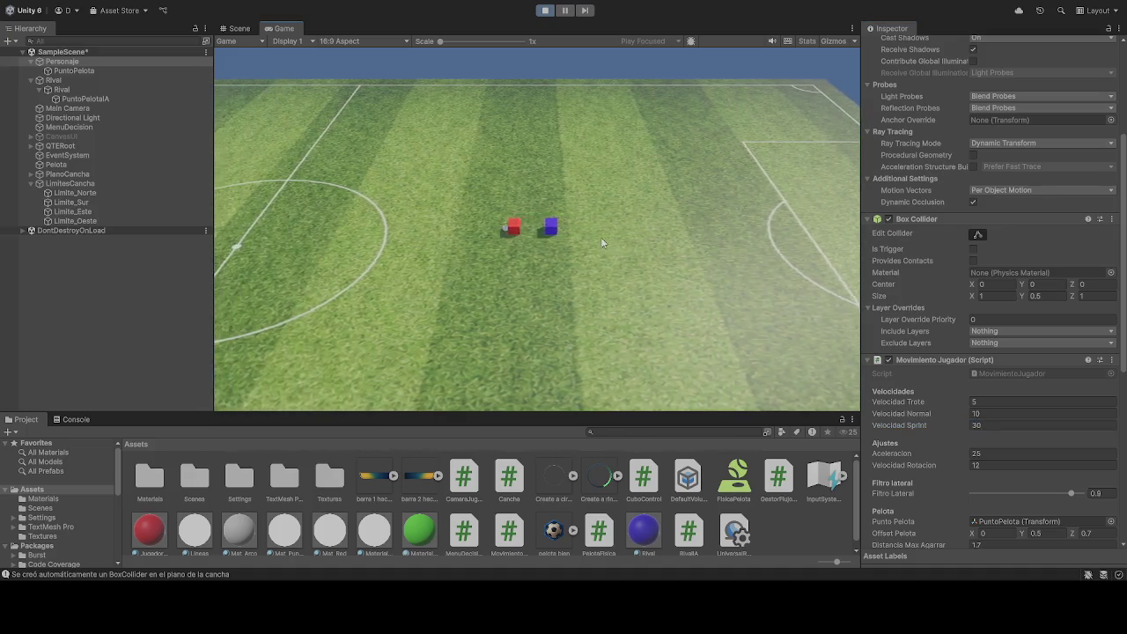
pyautogui.press('a')
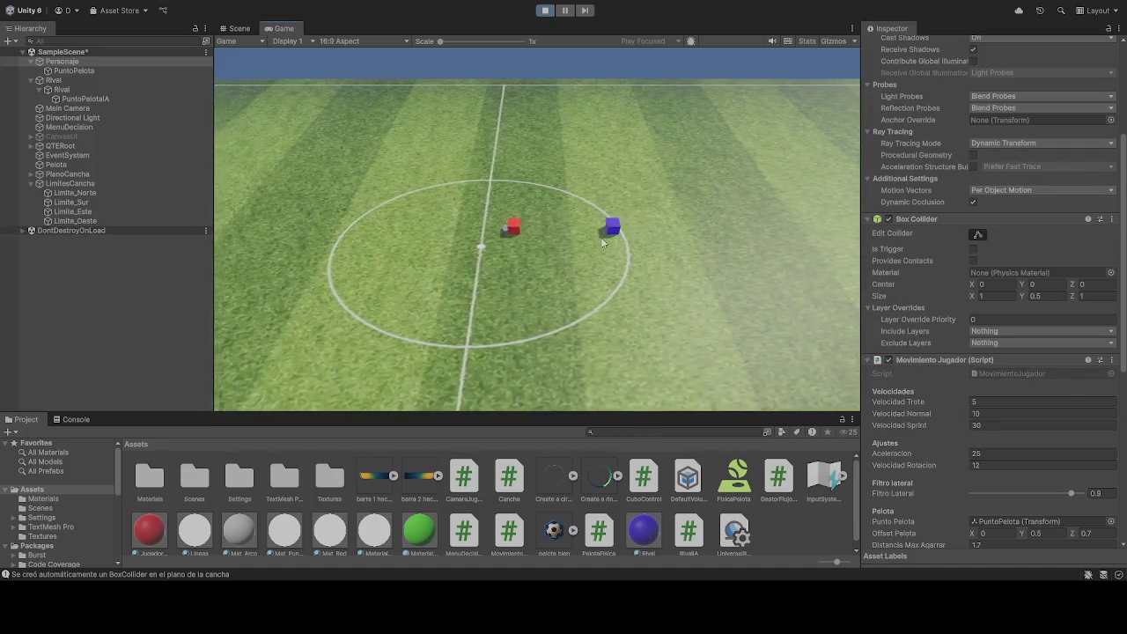
pyautogui.press('a')
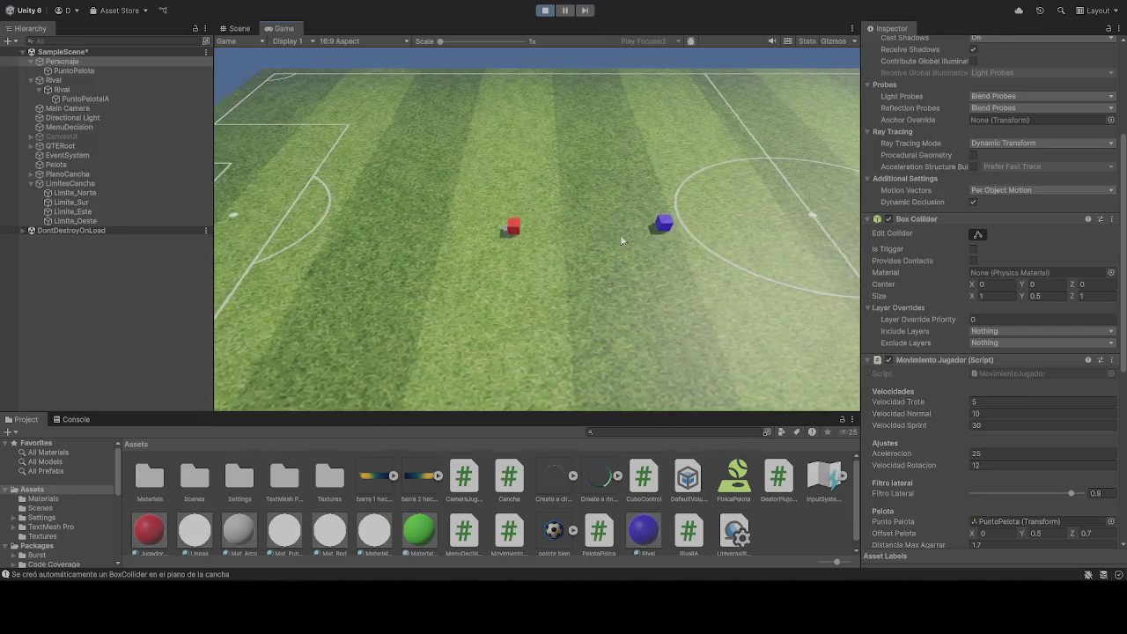
pyautogui.press('a')
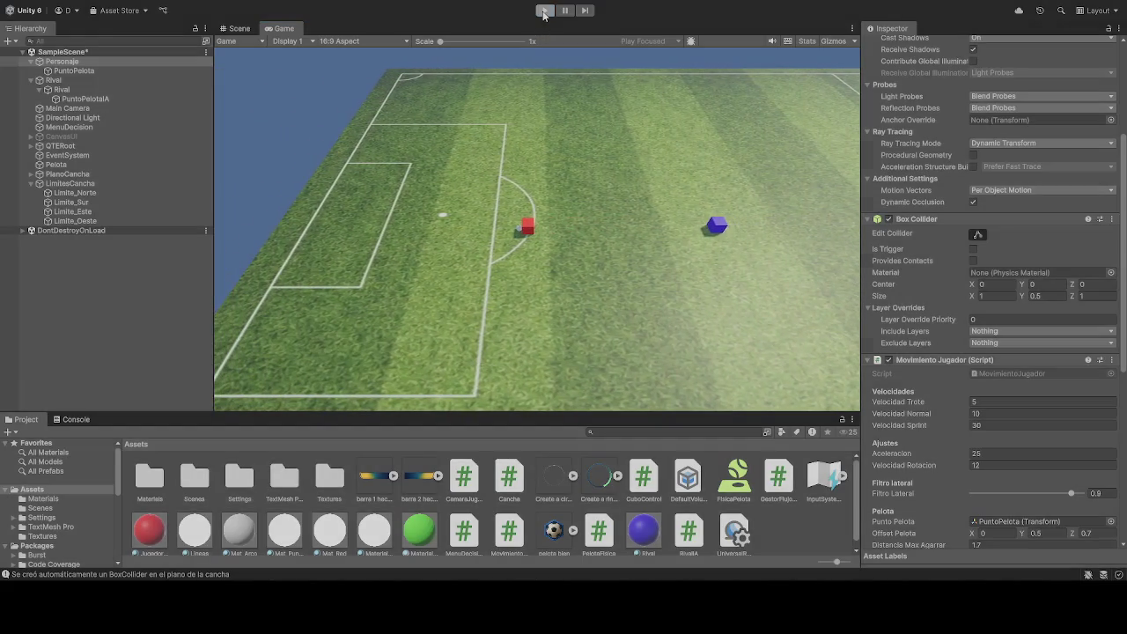
pyautogui.hotkey('ctrl', 'p')
# Step: Lower the Rival's Velocidad from 20 to 19 and play-test it
pyautogui.click(87, 91)
pyautogui.scroll(-5, 931, 361)
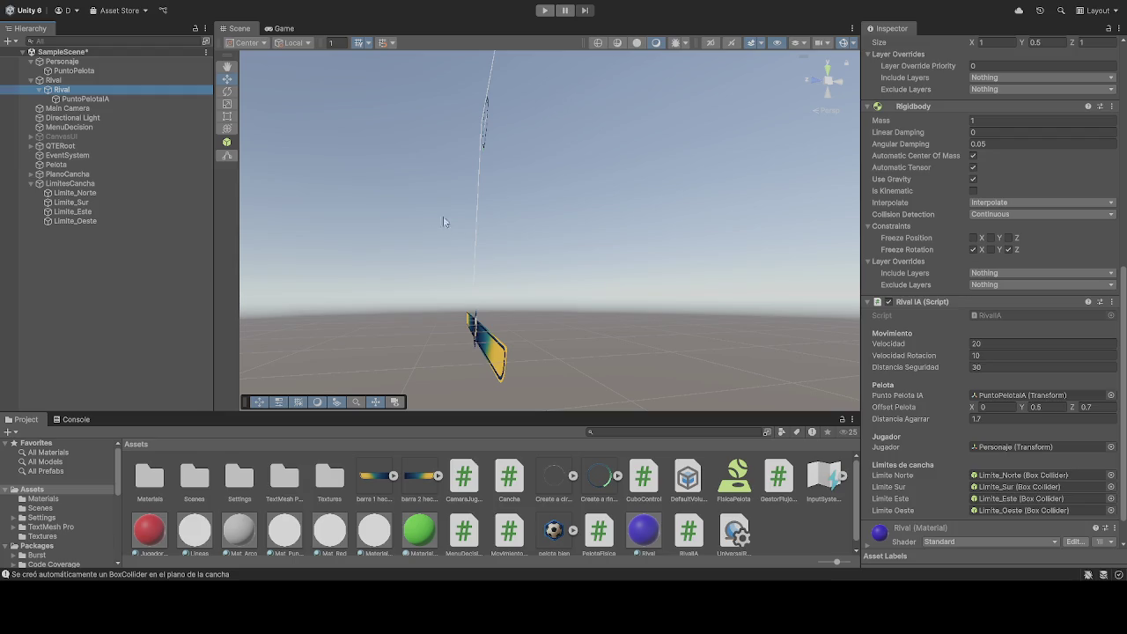
pyautogui.moveTo(966, 348); pyautogui.dragTo(959, 348)
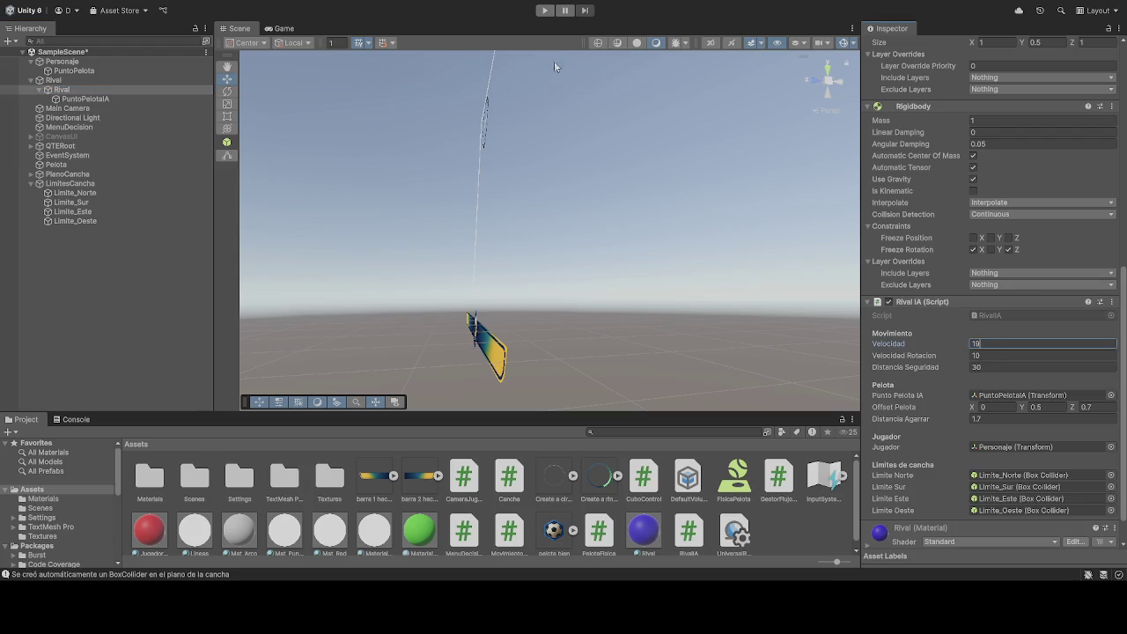
pyautogui.click(544, 10)
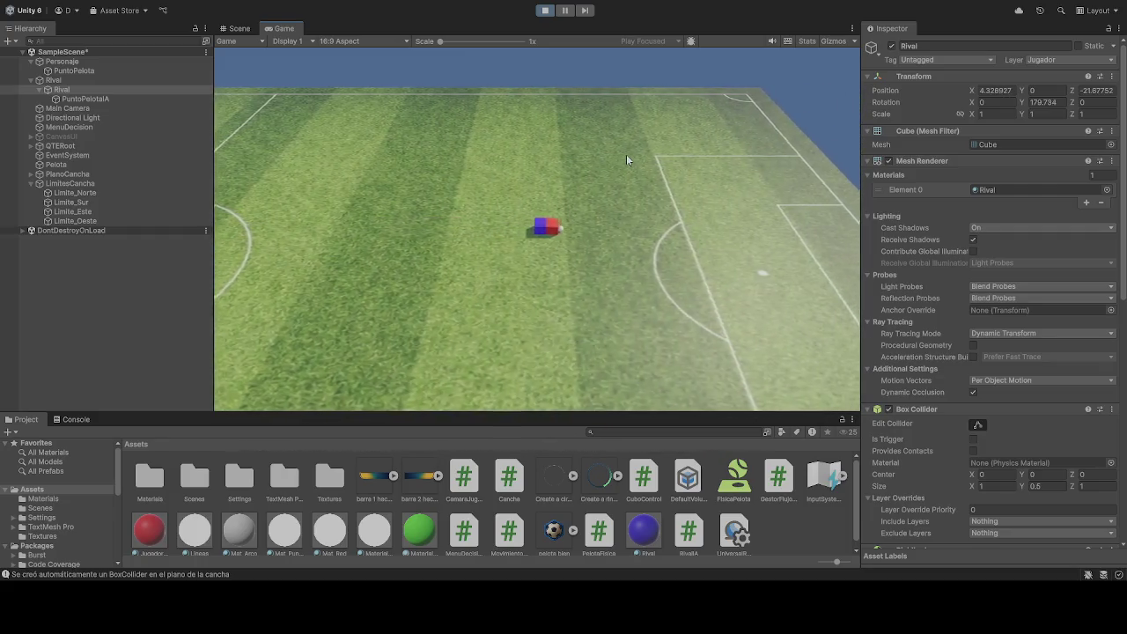
# Step: Review the Personaje player's settings in the Inspector during the play-test
pyautogui.scroll(-5, 908, 343)
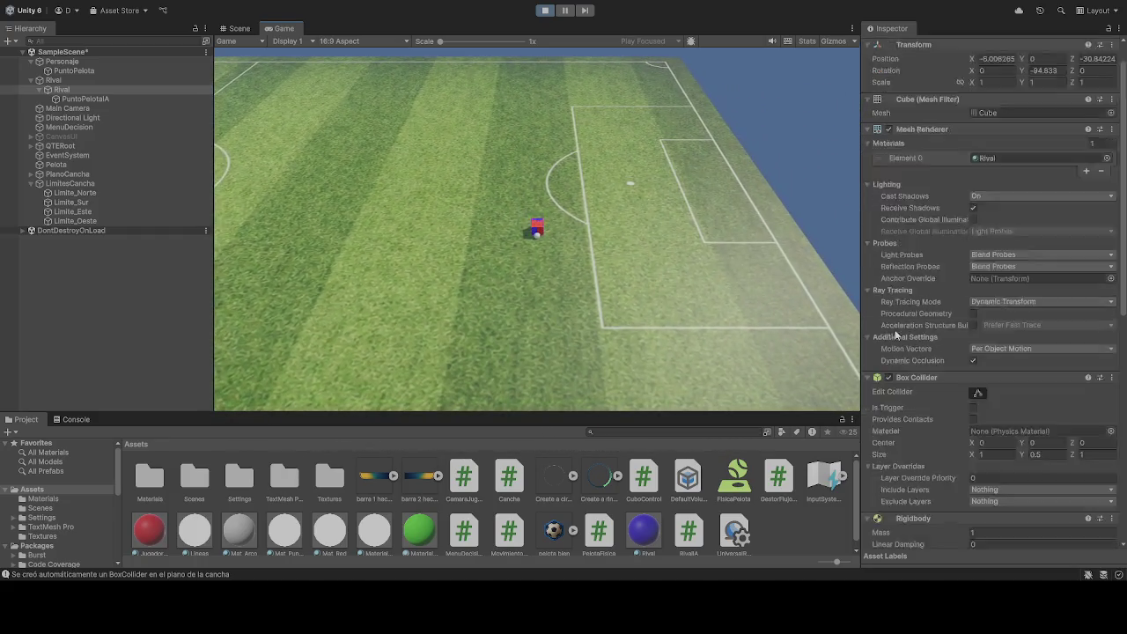
pyautogui.scroll(-4, 908, 344)
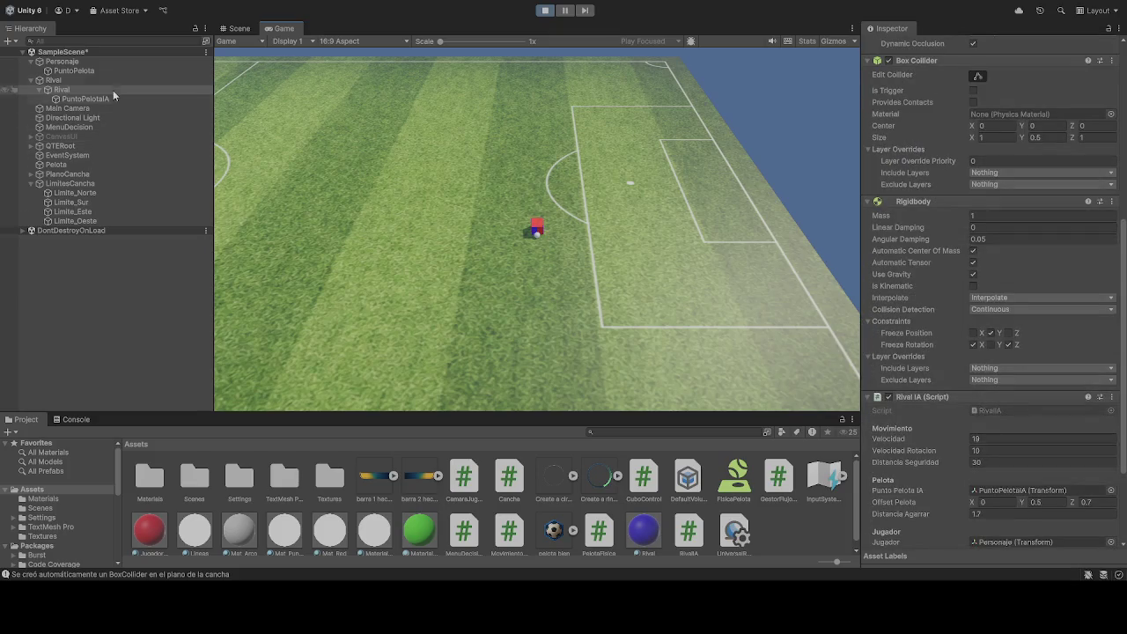
pyautogui.click(76, 63)
pyautogui.scroll(-3, 958, 388)
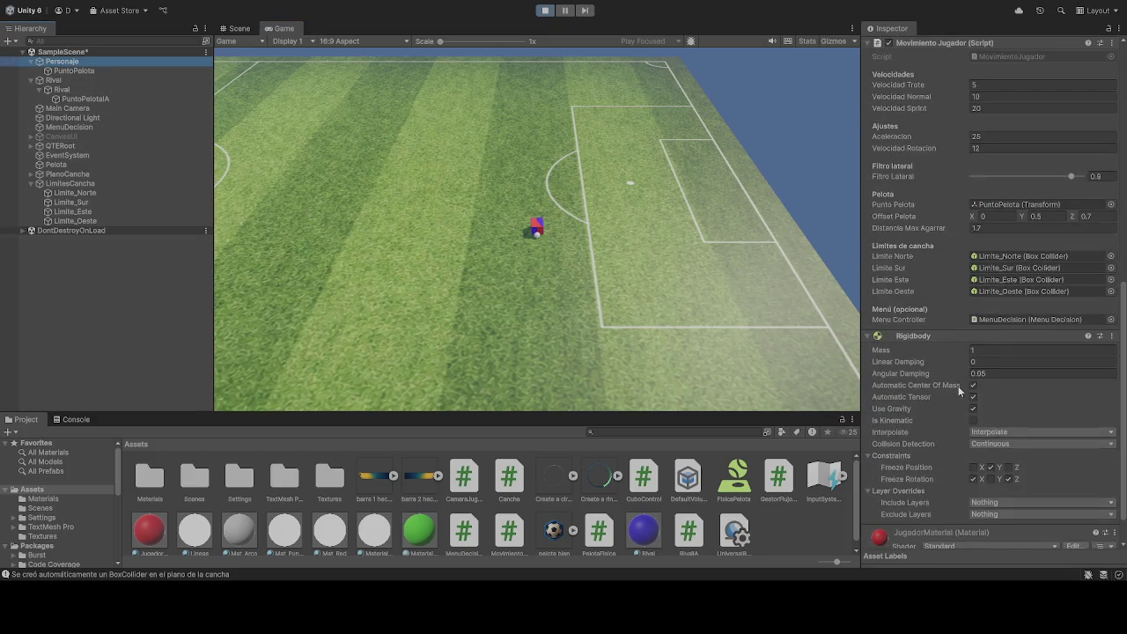
pyautogui.scroll(-2, 958, 387)
pyautogui.scroll(5, 953, 385)
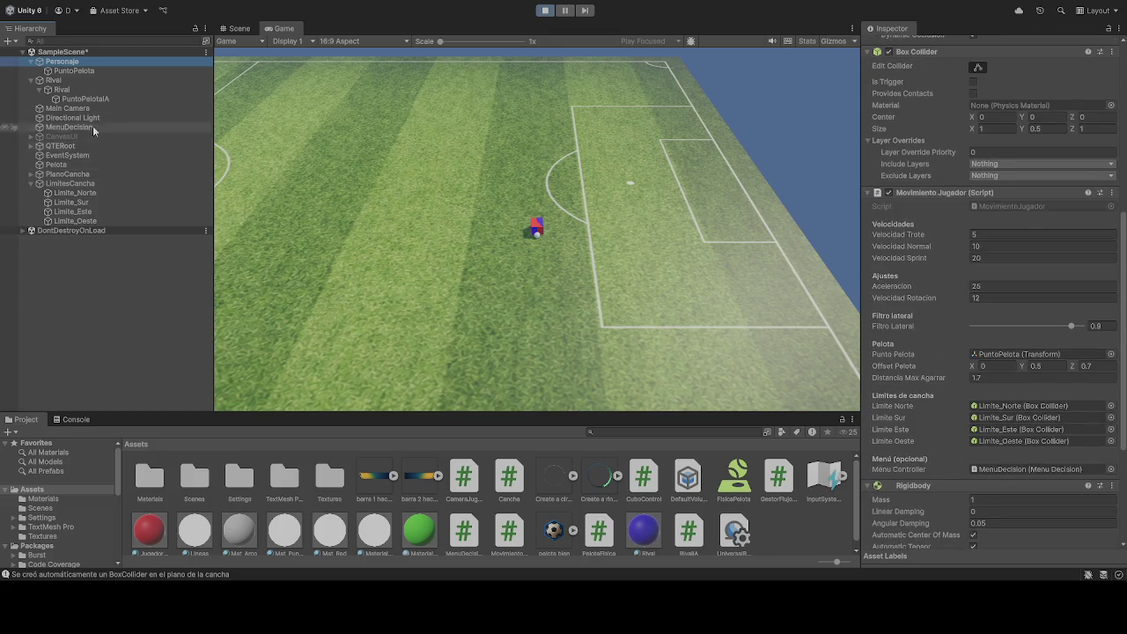
# Step: Set the Rival IA Velocidad to 18 mid-play-test, then end the play-test
pyautogui.click(62, 89)
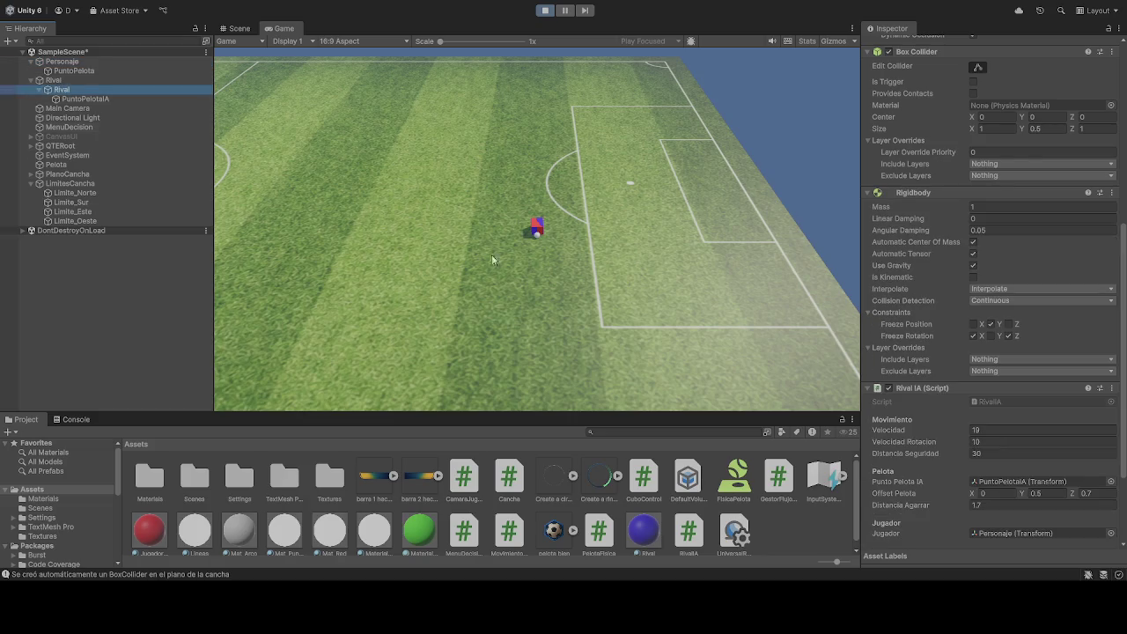
pyautogui.scroll(-5, 973, 440)
pyautogui.click(946, 306)
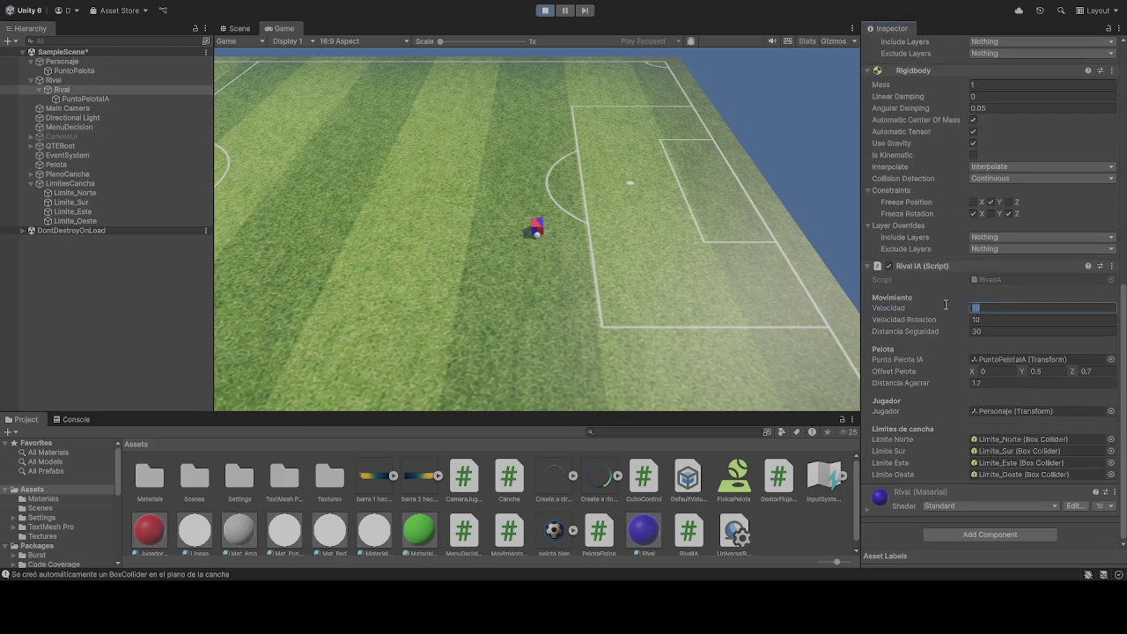
pyautogui.click(1043, 307)
pyautogui.write('18')
pyautogui.click(810, 288)
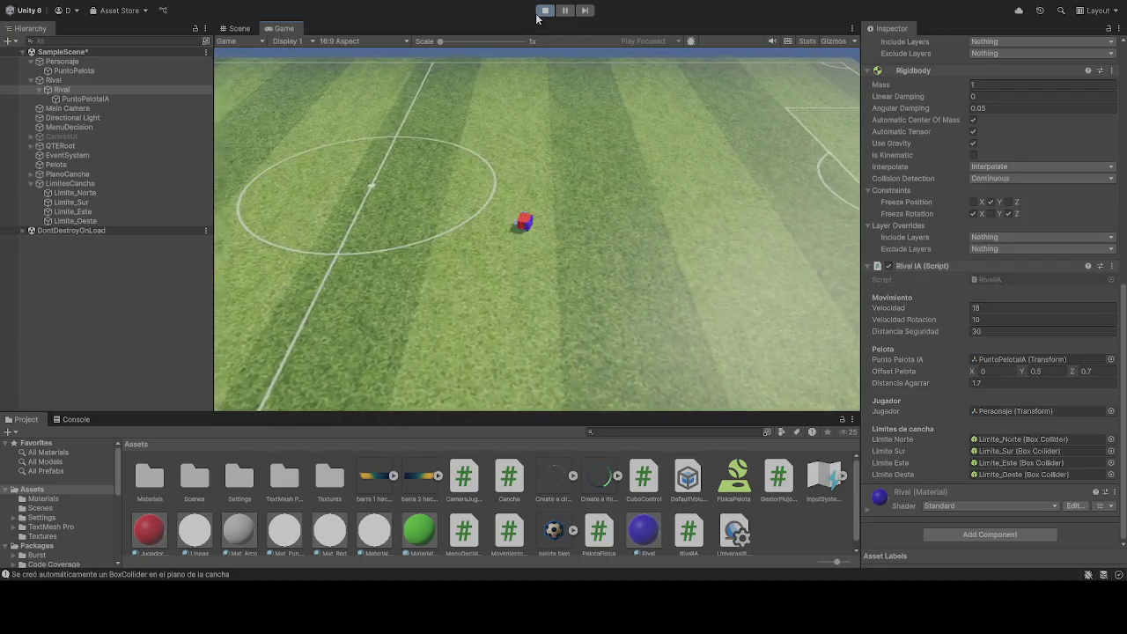
pyautogui.click(543, 11)
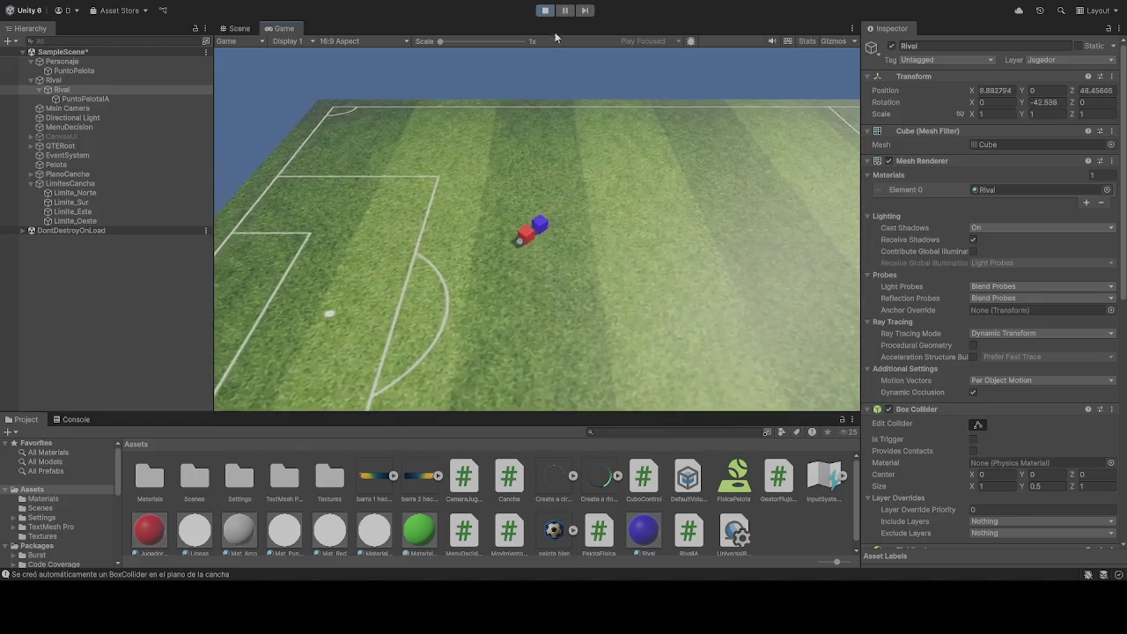
pyautogui.click(549, 11)
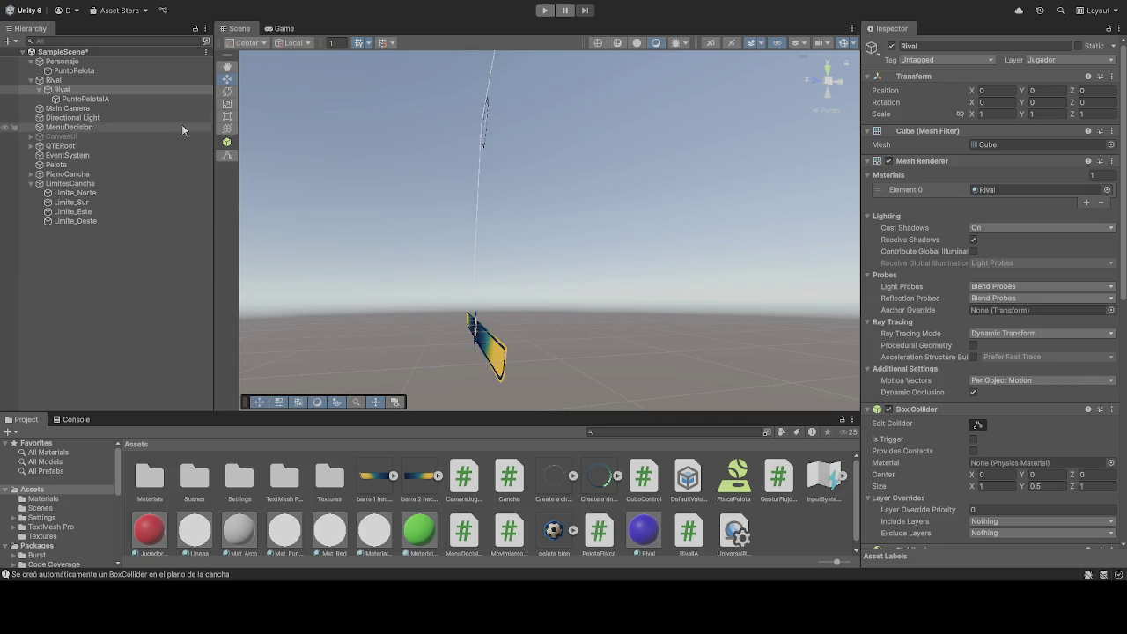
# Step: Review Personaje's Movimiento Jugador speed and acceleration values, then start a fresh play-test
pyautogui.click(66, 62)
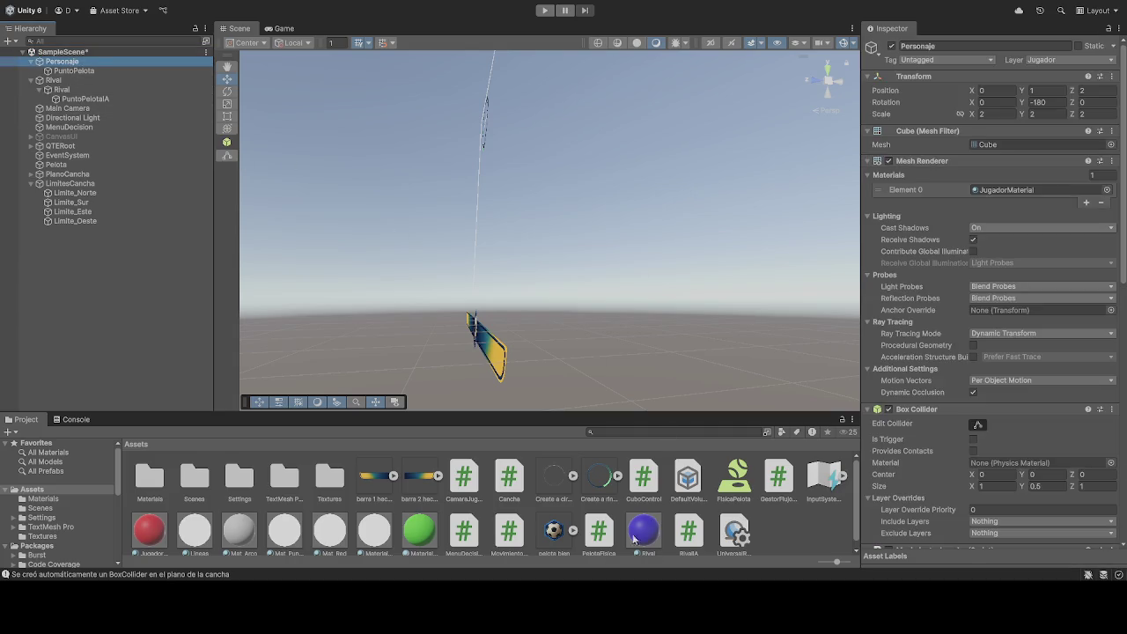
pyautogui.scroll(-5, 987, 484)
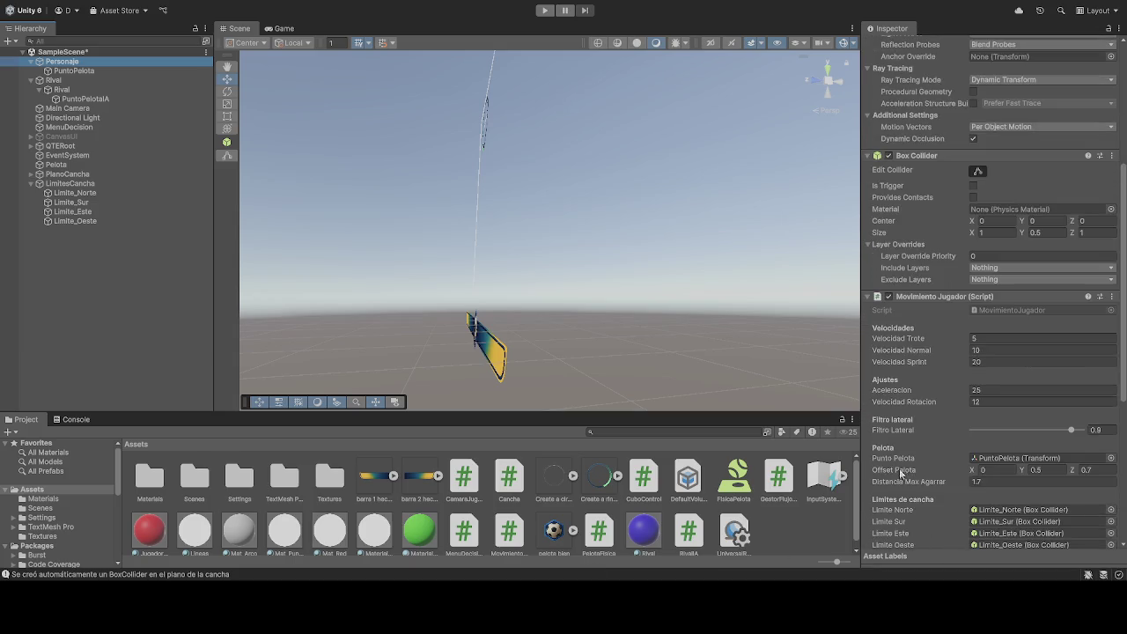
pyautogui.scroll(-1, 919, 446)
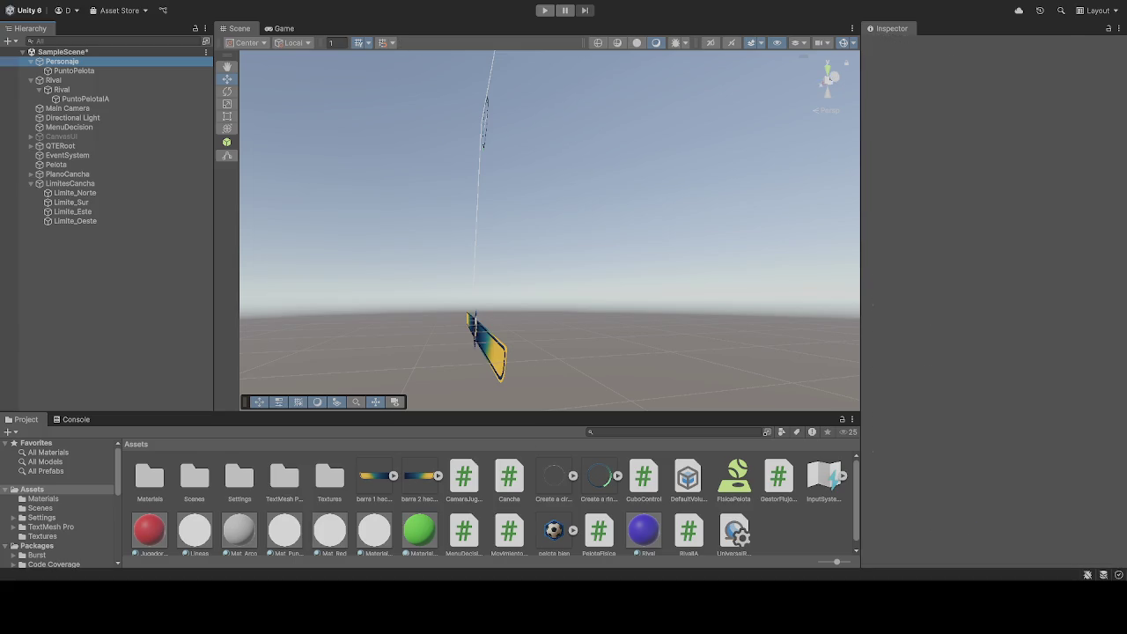
pyautogui.click(547, 11)
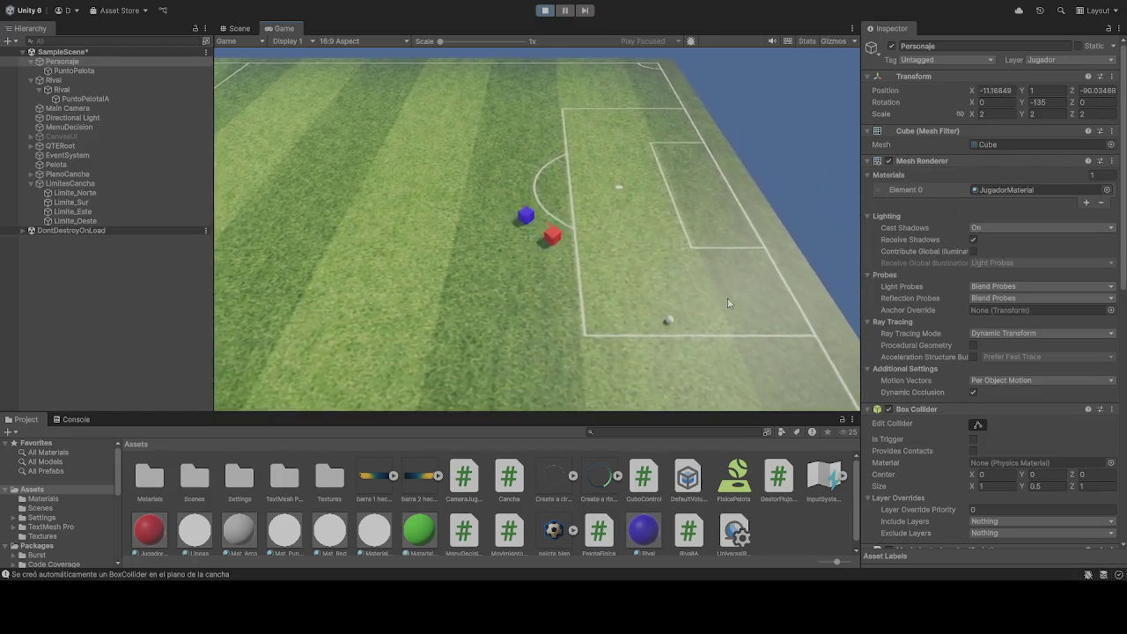
# Step: Stop the play-test, lower Personaje's Aceleracion from 25 to 20, and play-test again
pyautogui.click(547, 12)
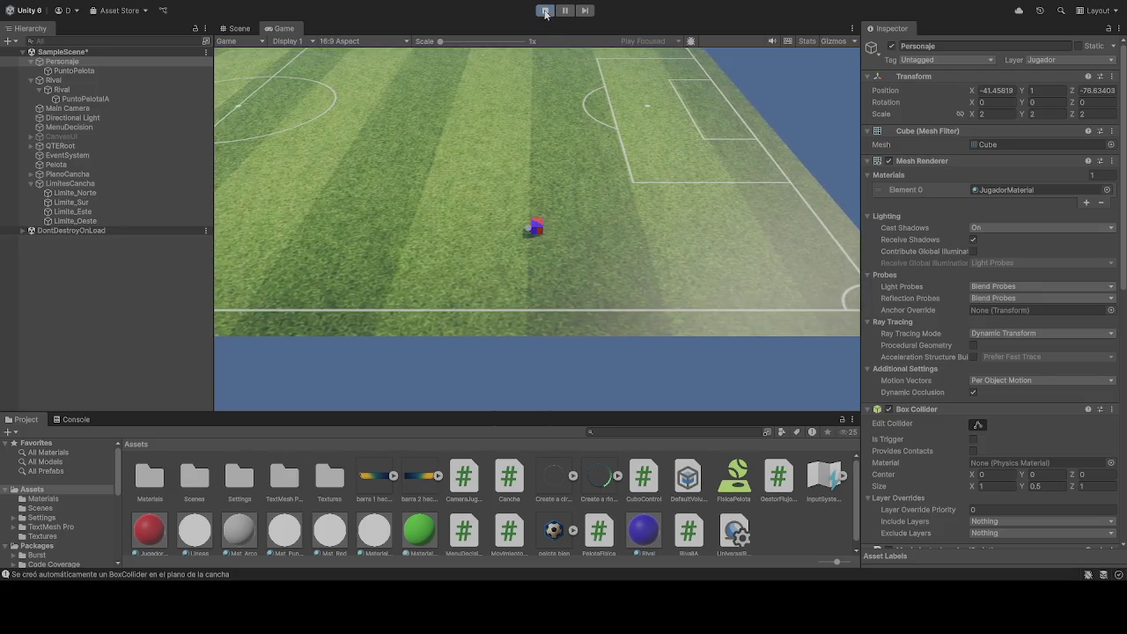
pyautogui.scroll(-10, 976, 402)
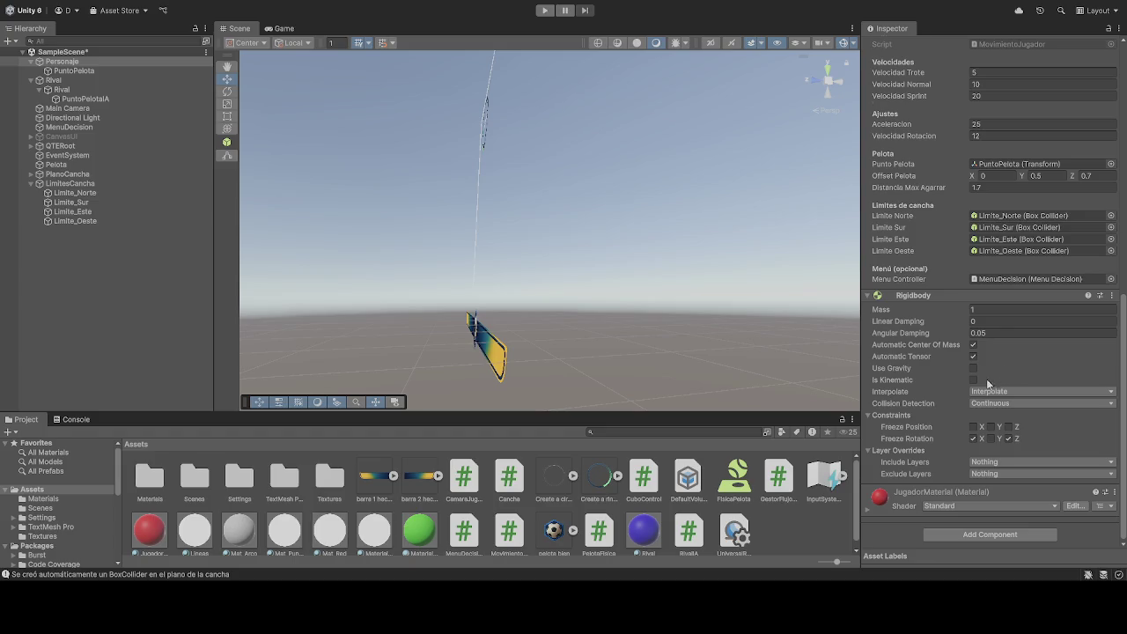
pyautogui.scroll(5, 986, 353)
pyautogui.scroll(1, 963, 330)
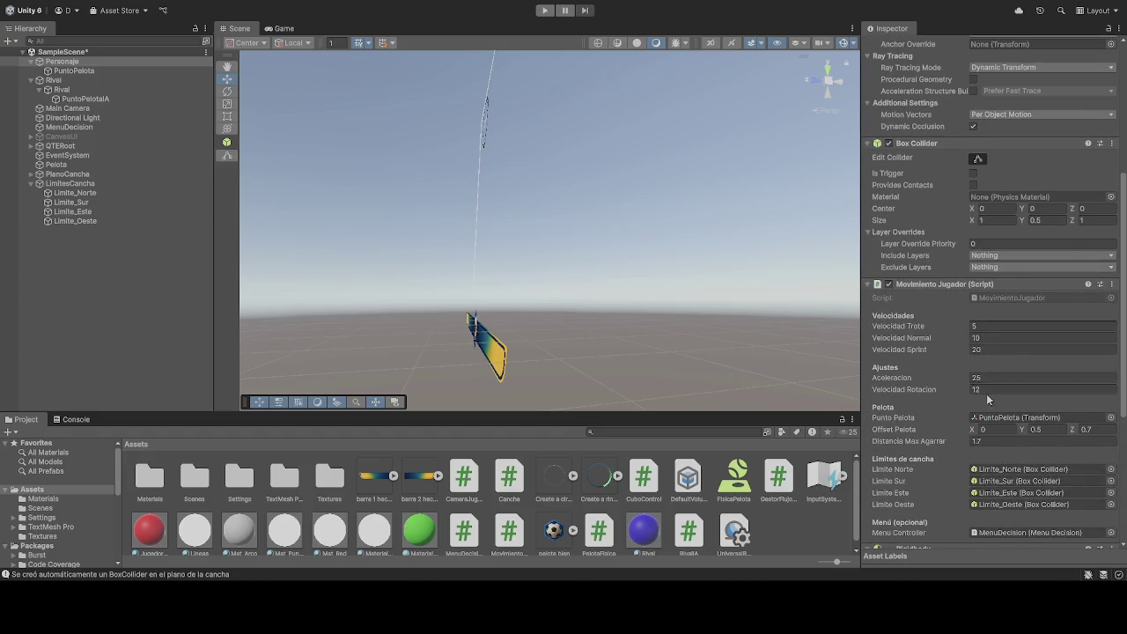
pyautogui.click(974, 378)
pyautogui.write('20')
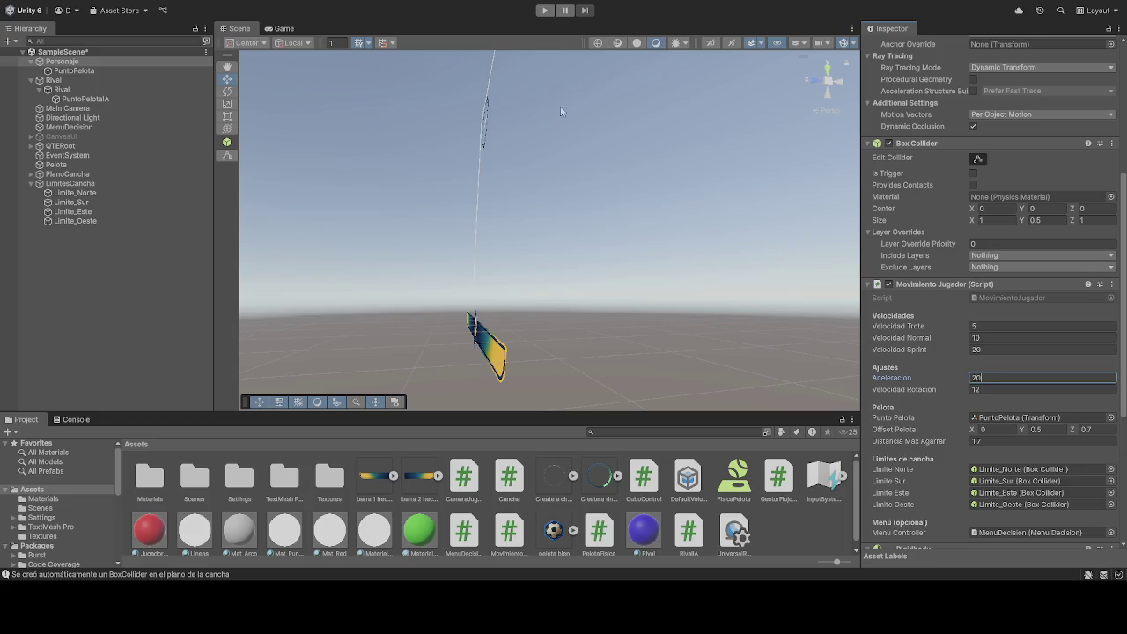
pyautogui.click(542, 12)
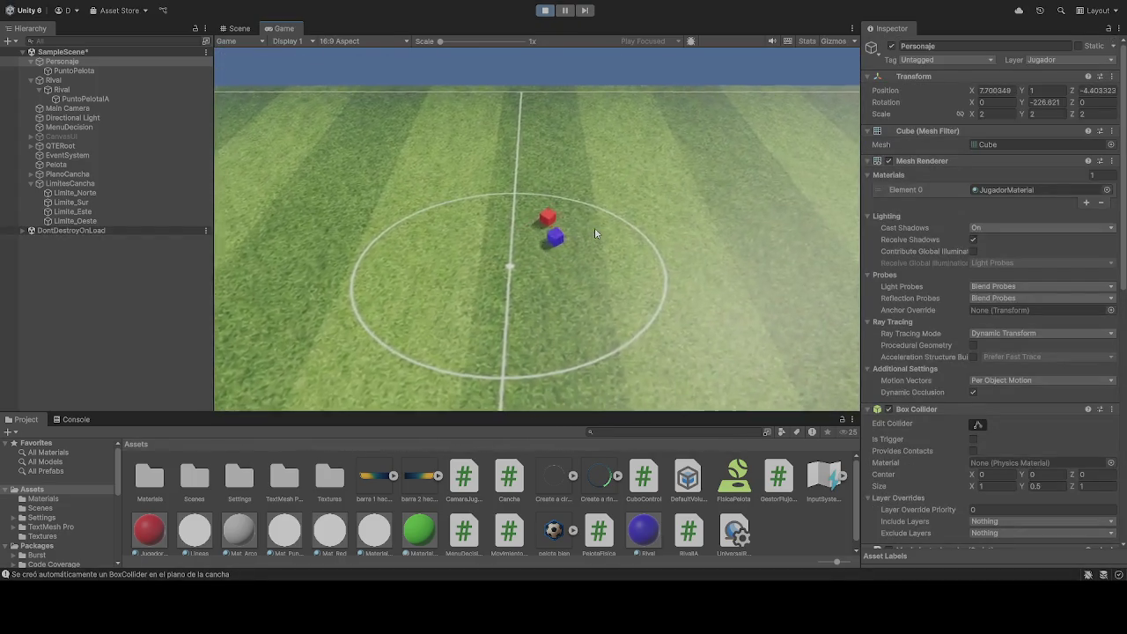
# Step: Stop the play-test, set the Rival IA Velocidad to 20, and play-test it
pyautogui.click(545, 10)
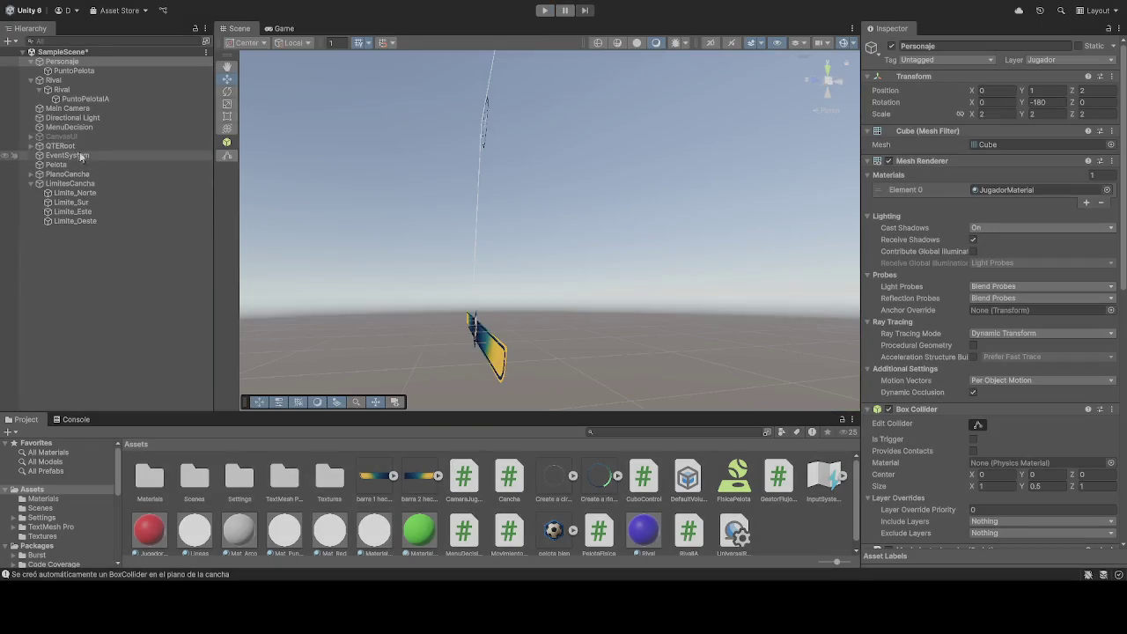
pyautogui.click(76, 93)
pyautogui.scroll(-10, 987, 352)
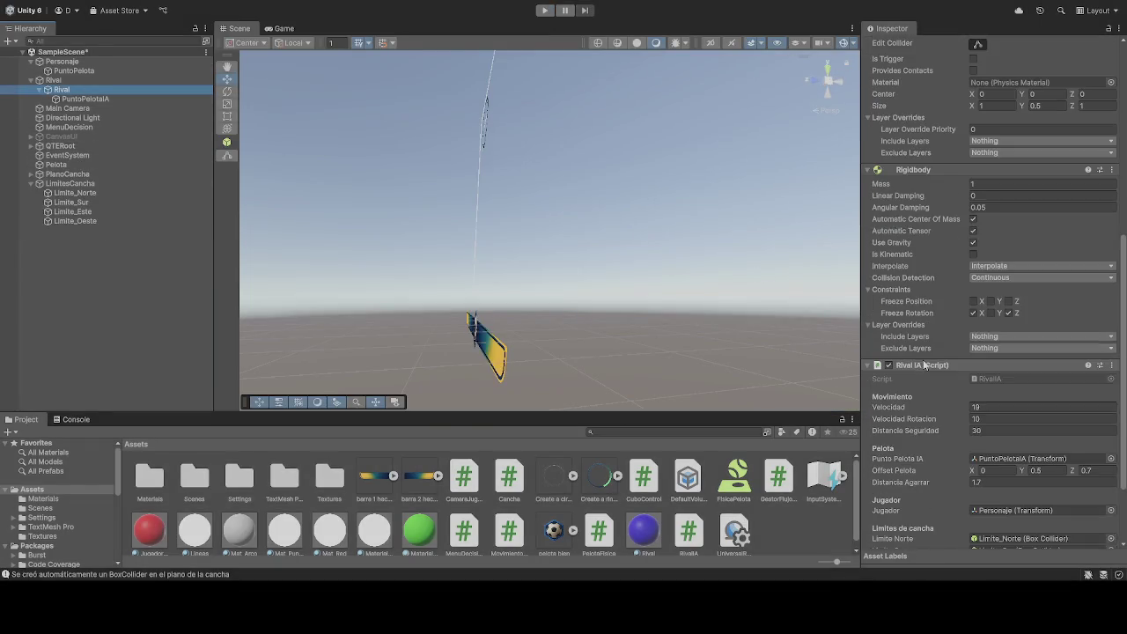
pyautogui.click(1013, 407)
pyautogui.write('20')
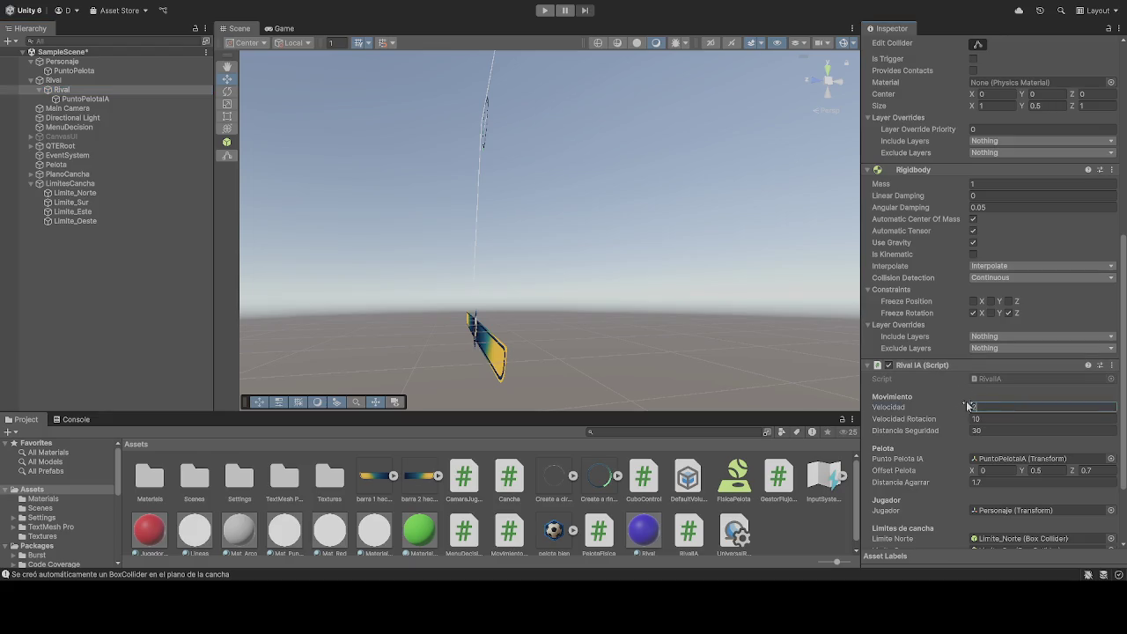
pyautogui.click(545, 10)
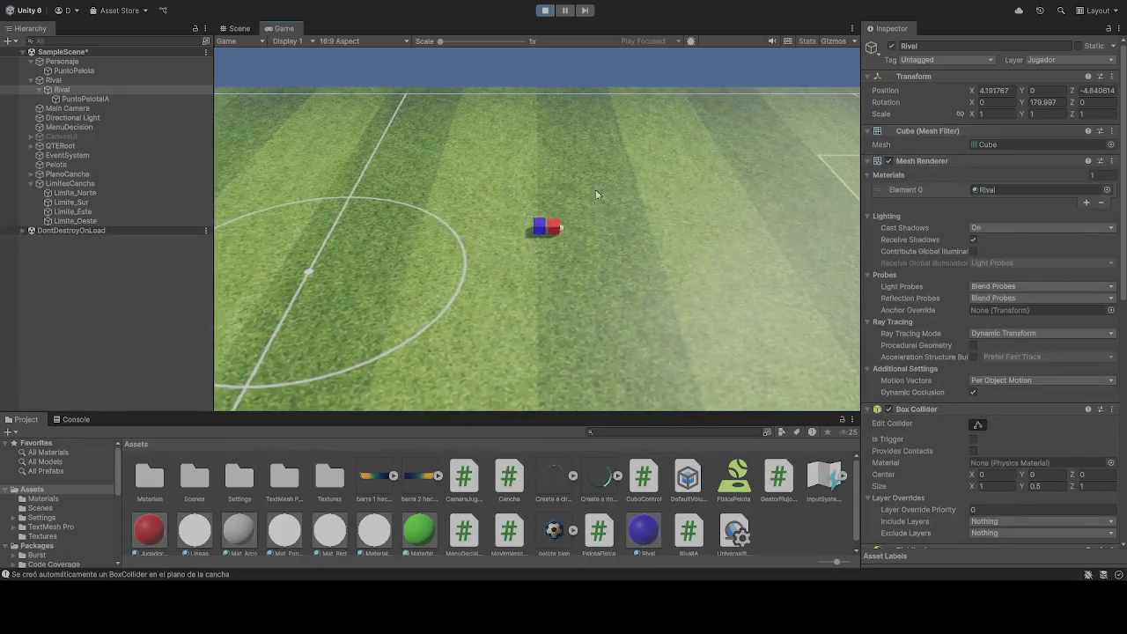
# Step: Stop the play-test and return the Rival's Velocidad to 19, then select QTERoot
pyautogui.click(545, 11)
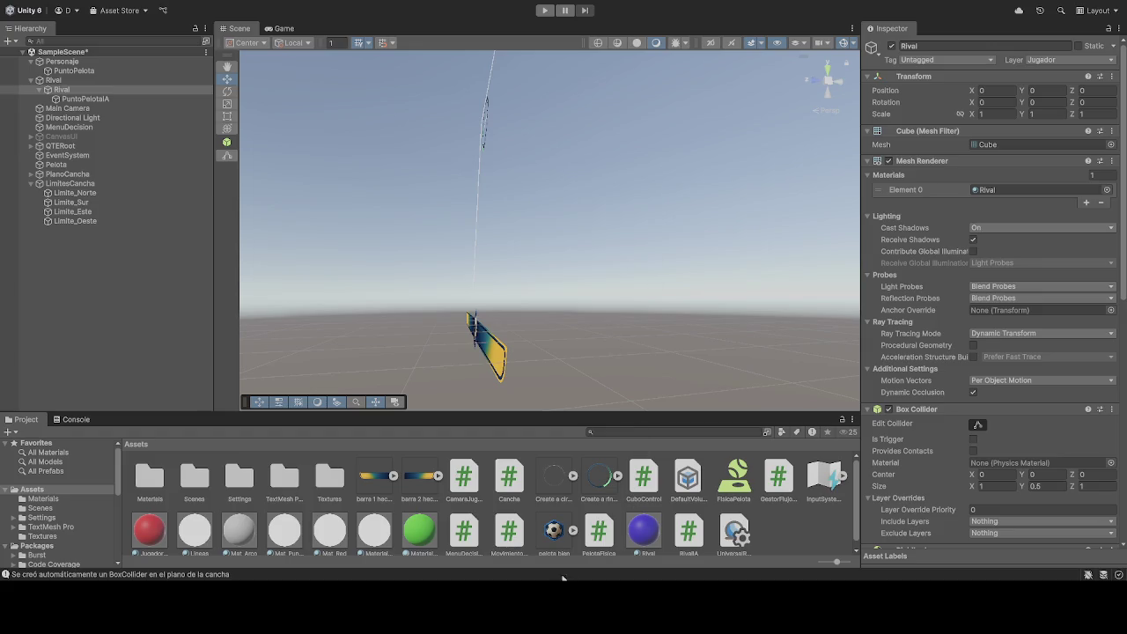
pyautogui.scroll(-10, 998, 341)
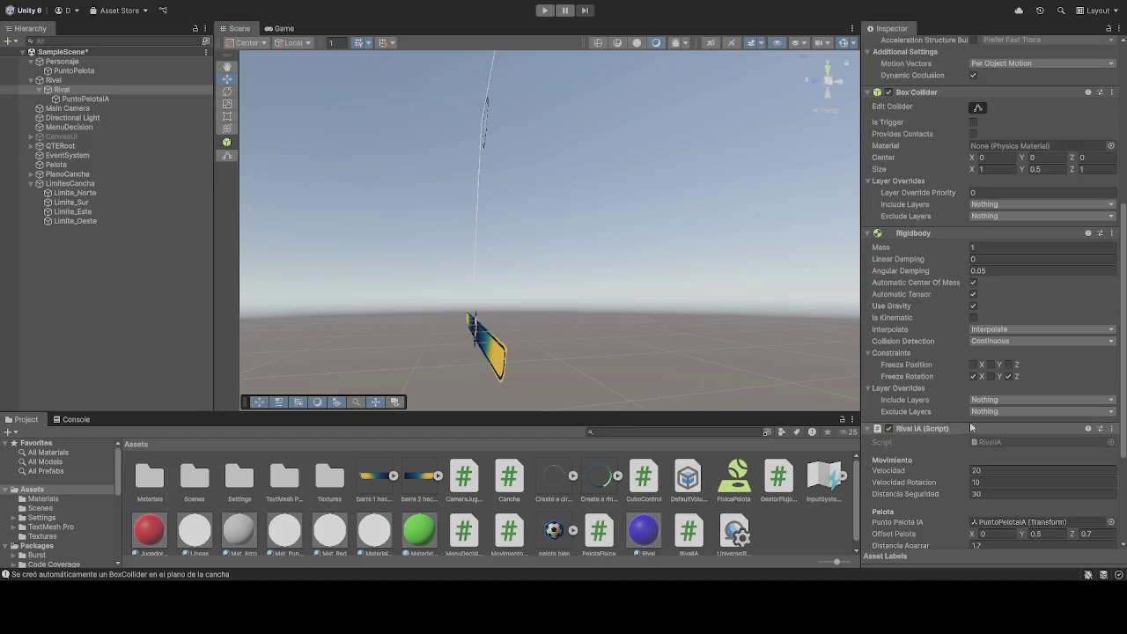
pyautogui.click(986, 471)
pyautogui.write('19')
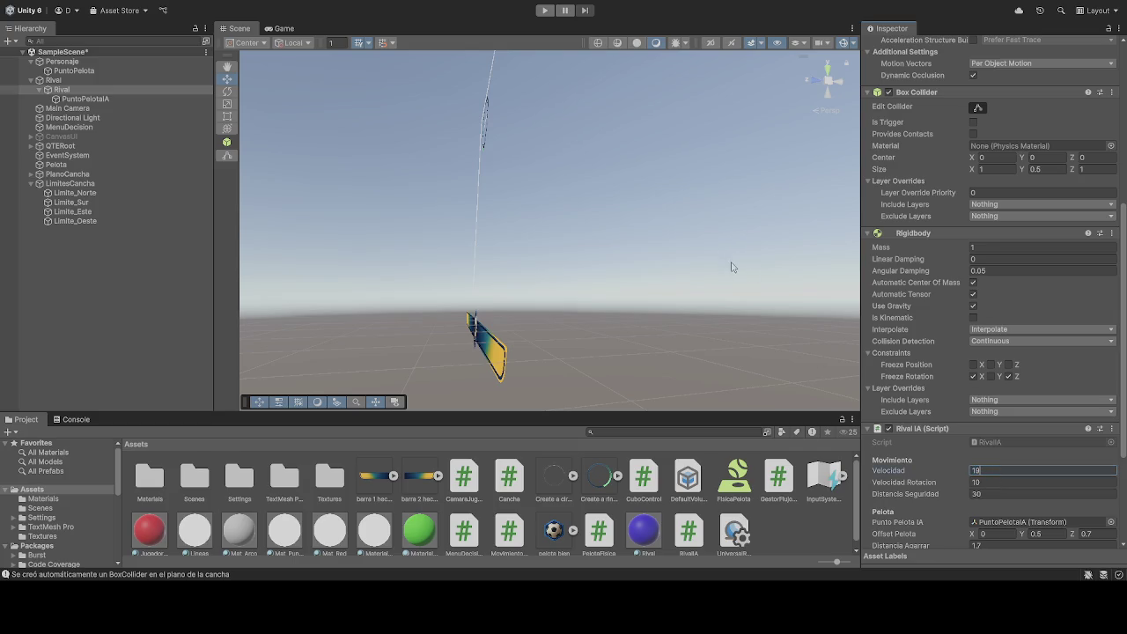
pyautogui.click(625, 233)
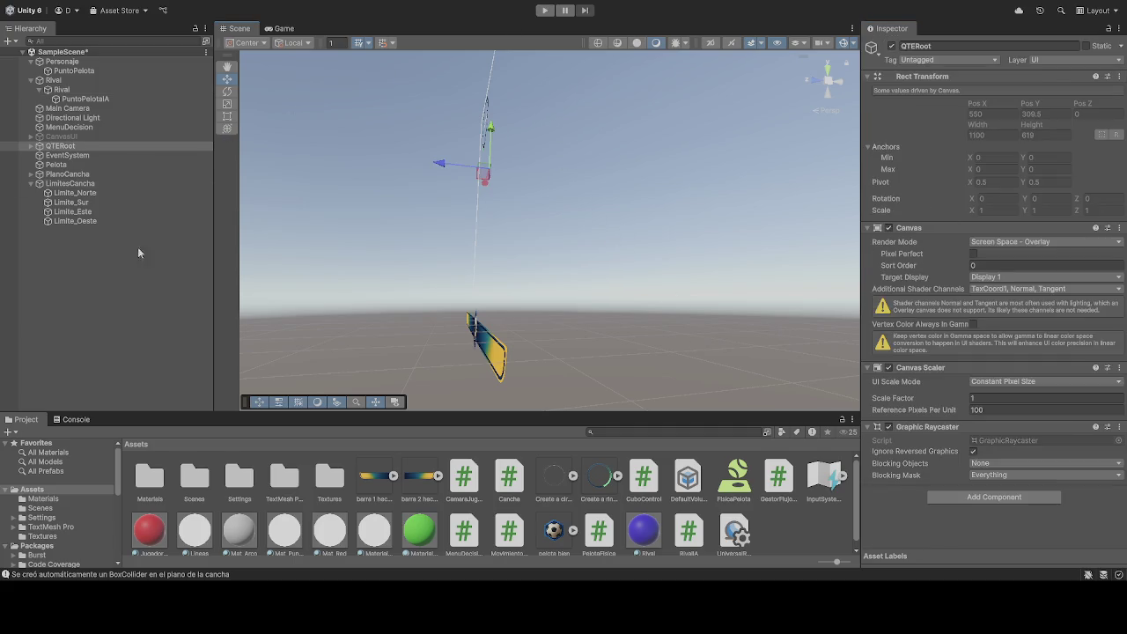
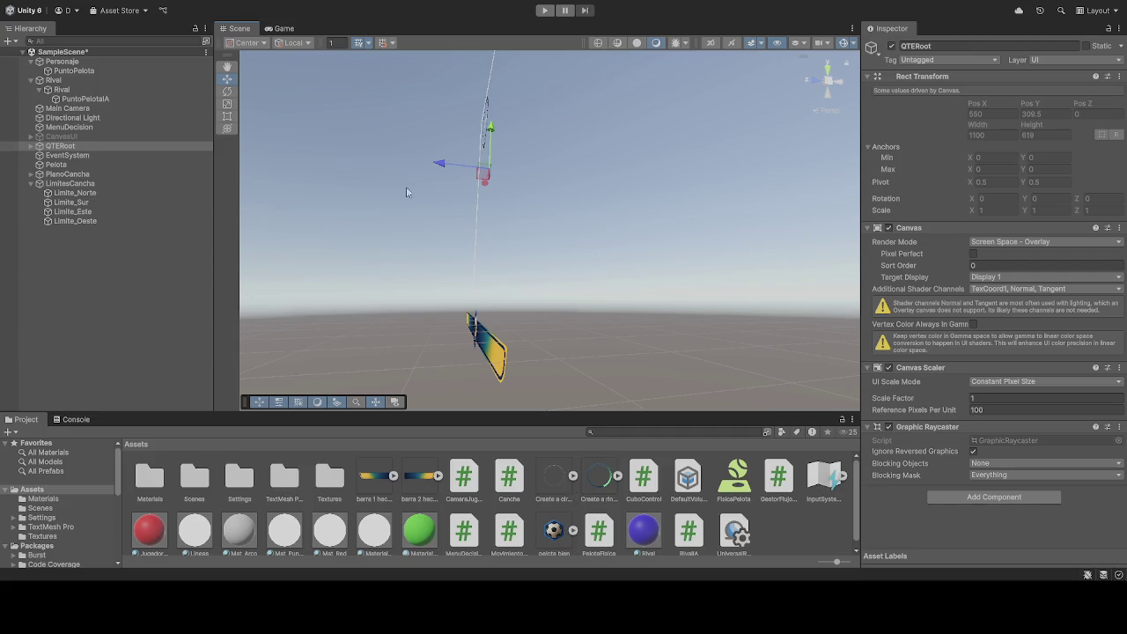
# Step: Review Pelota's Sphere Collider and Rigidbody, select Personaje, and start Play mode
pyautogui.click(93, 168)
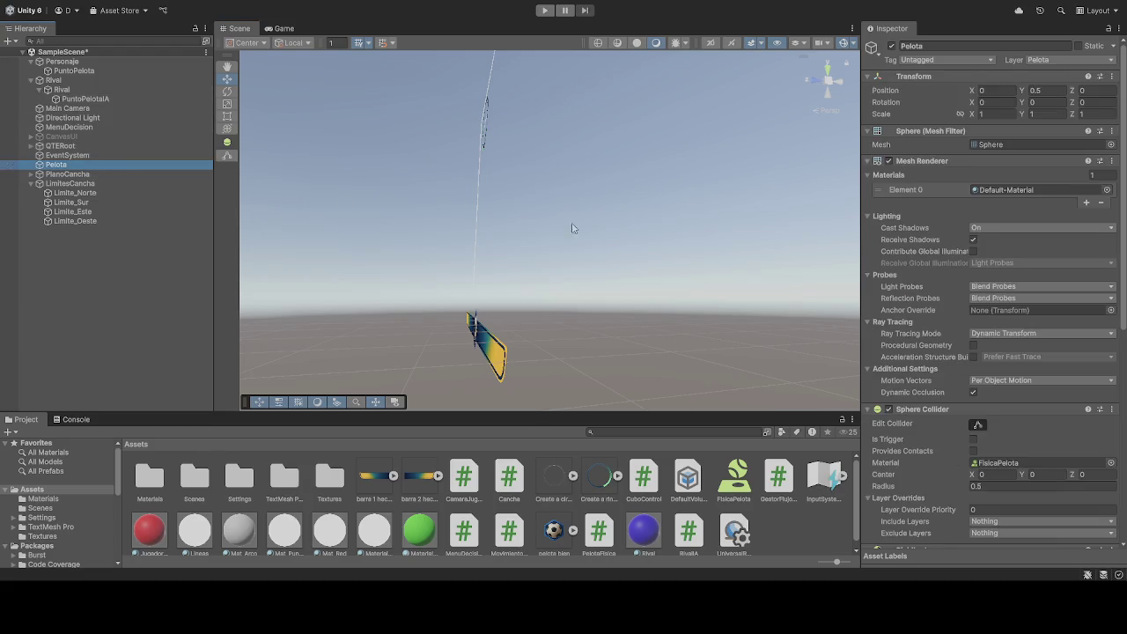
pyautogui.scroll(-10, 949, 282)
pyautogui.scroll(10, 946, 282)
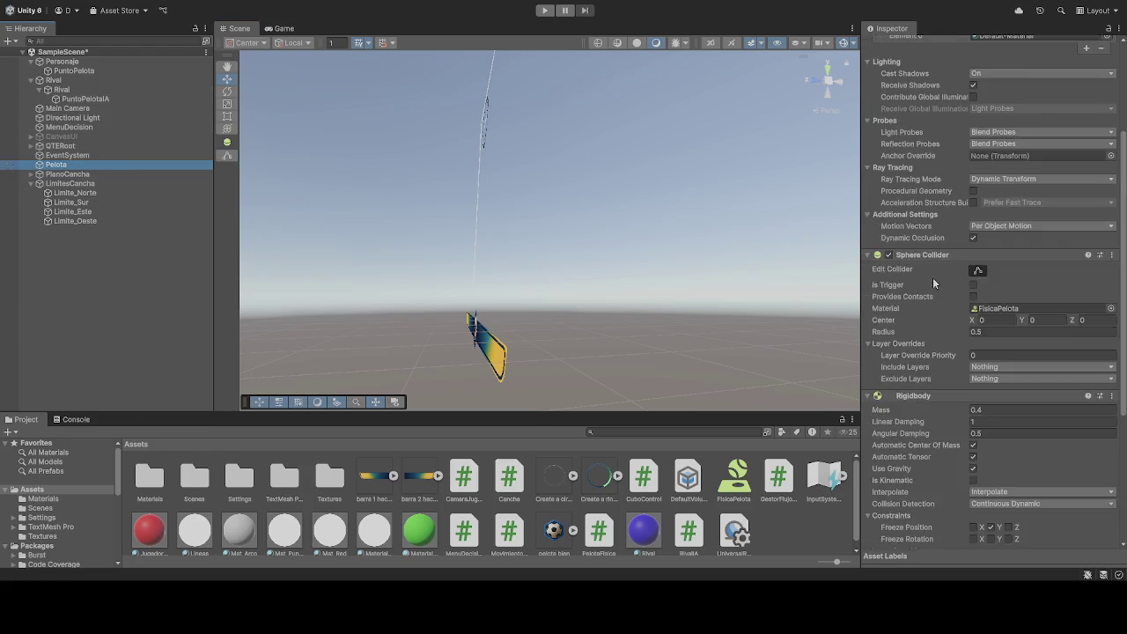
pyautogui.click(98, 65)
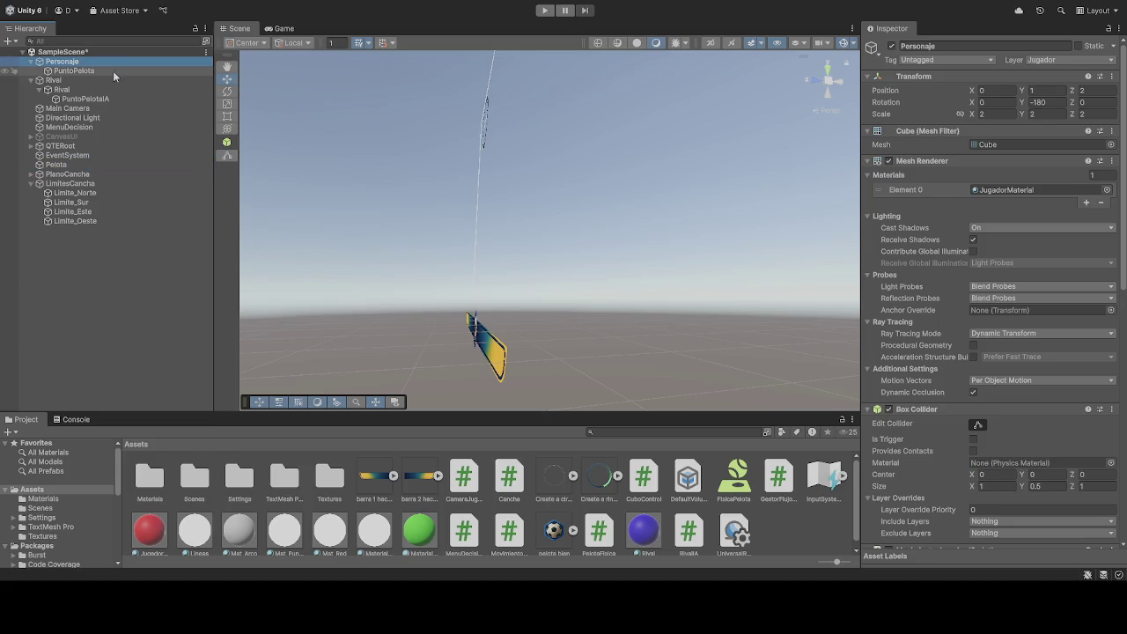
pyautogui.click(544, 9)
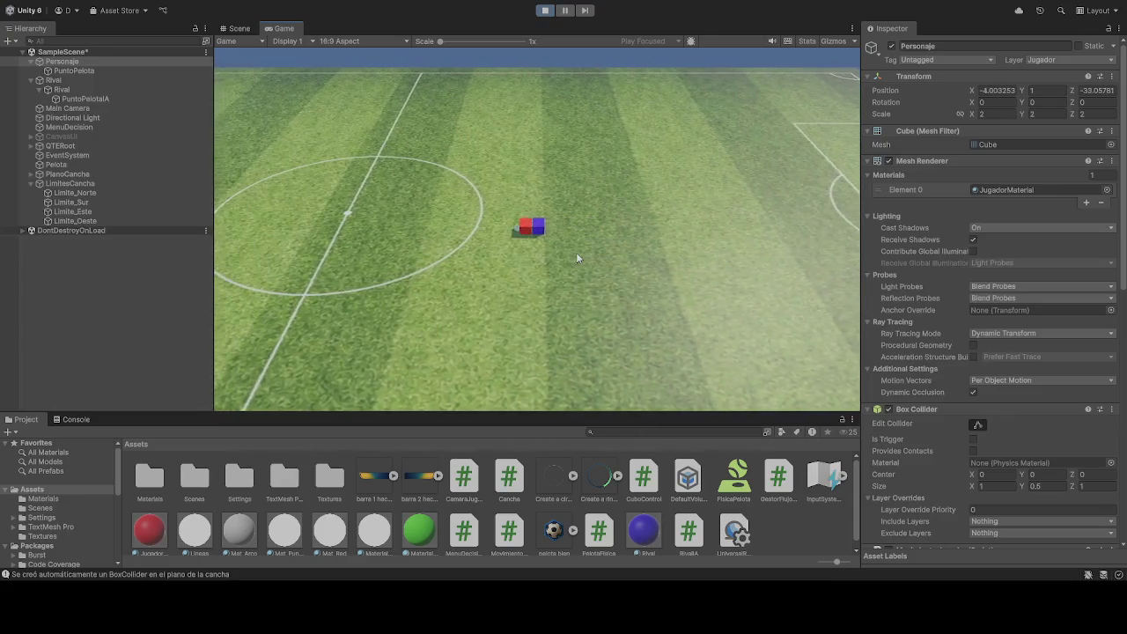
# Step: Exit Play mode, check Rival's IA script lists the four boundary colliders, then play again
pyautogui.hotkey('ctrl', 'p')
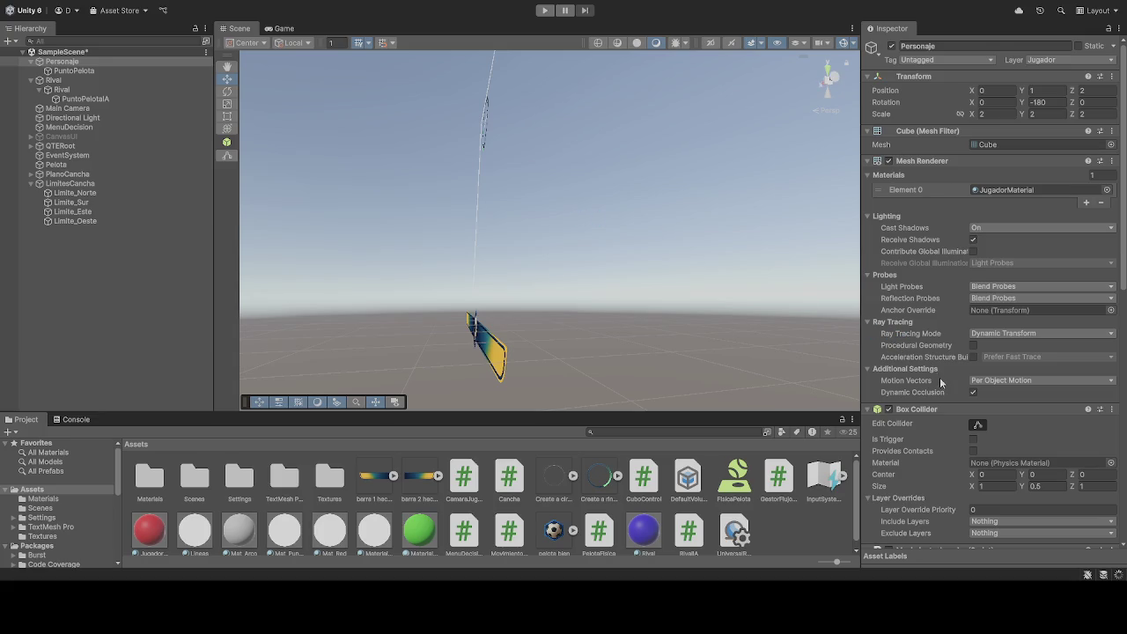
pyautogui.click(62, 90)
pyautogui.scroll(-5, 961, 339)
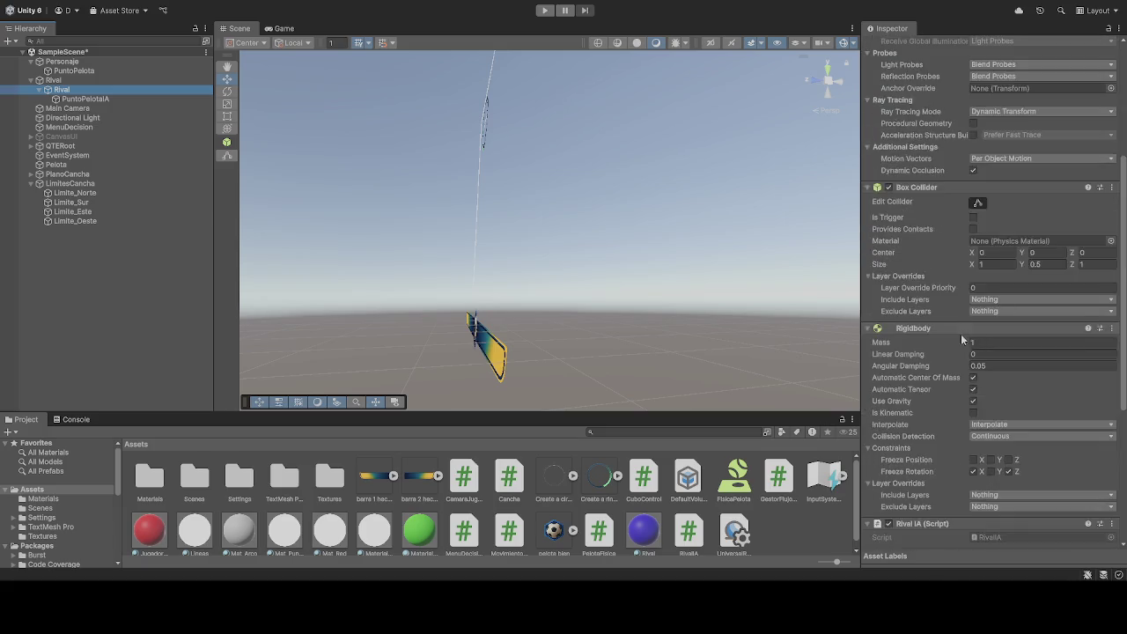
pyautogui.scroll(-6, 962, 339)
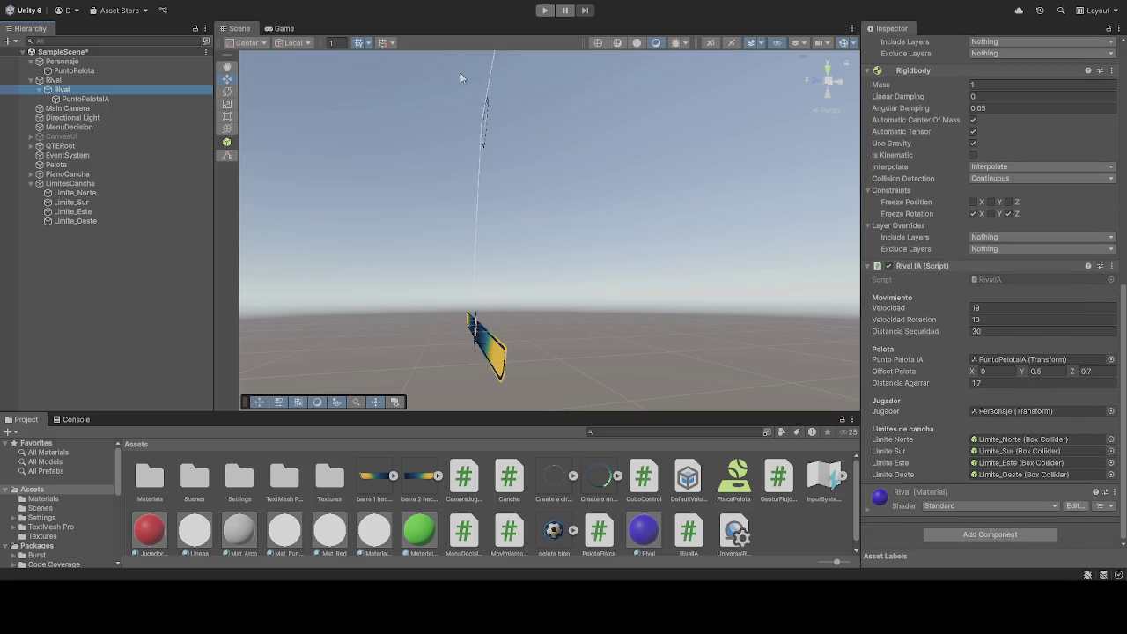
pyautogui.click(544, 11)
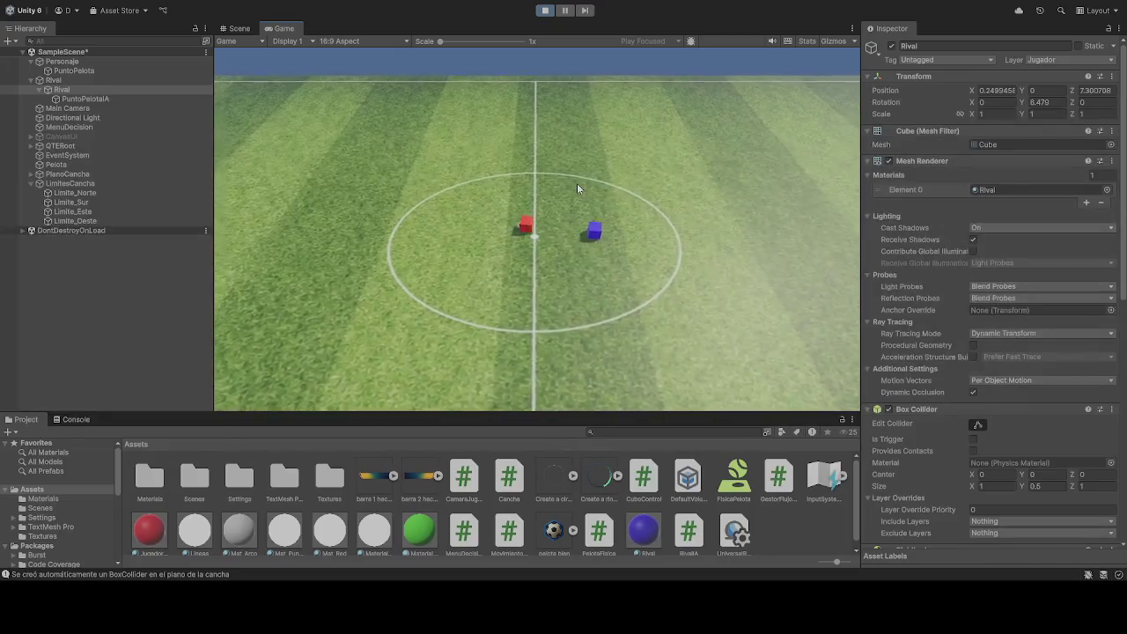
# Step: Drive the red player left across the pitch with A, then stop the run
pyautogui.press('a')
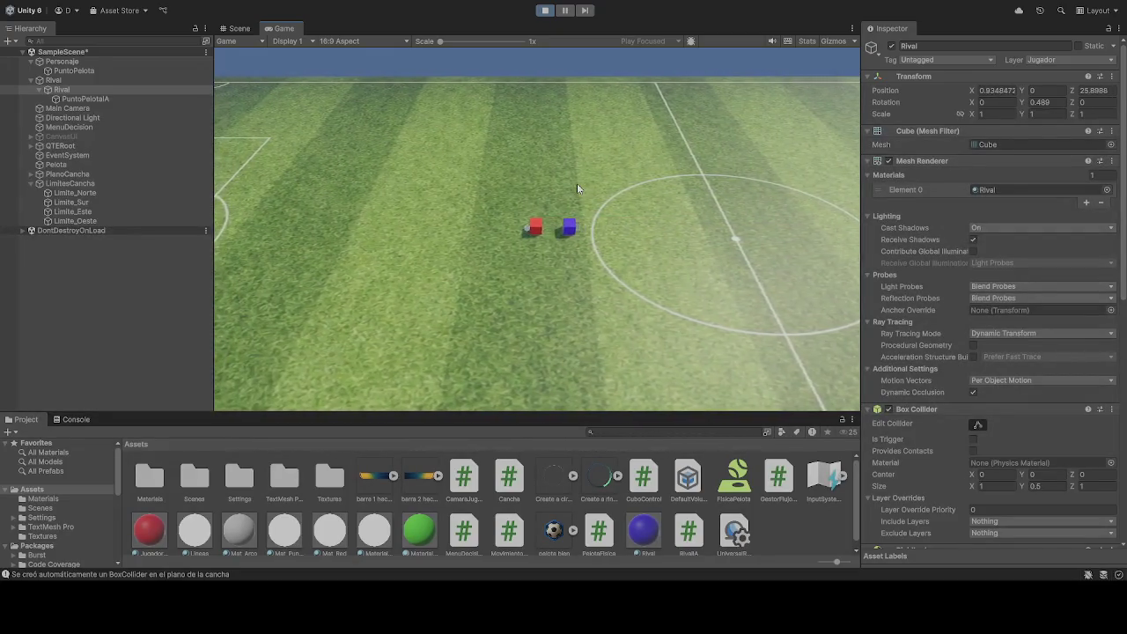
pyautogui.press('a')
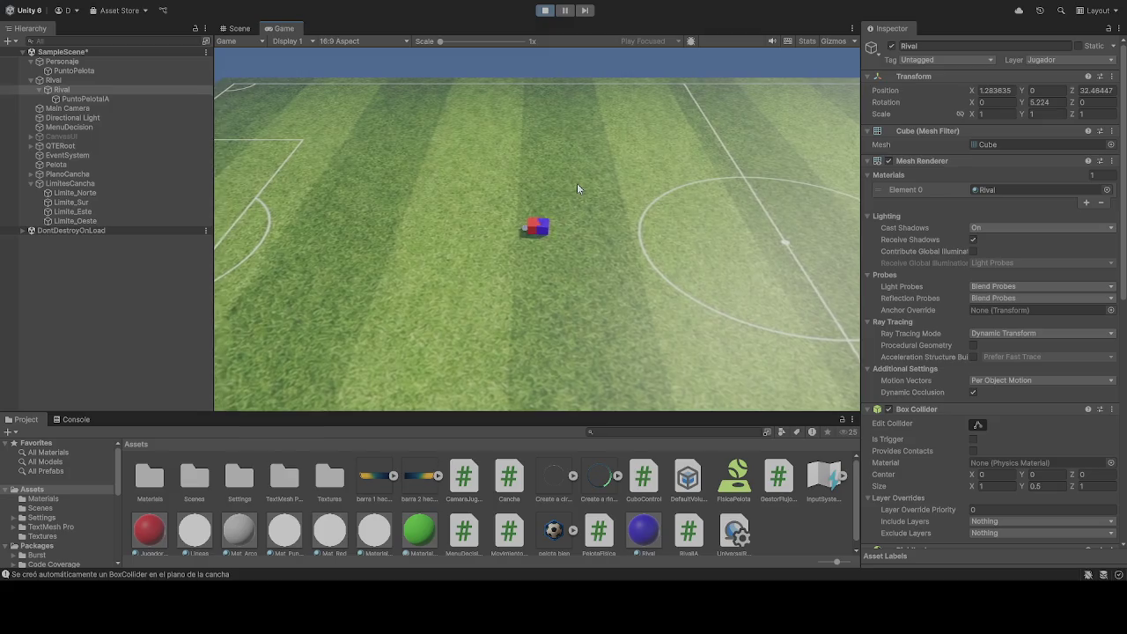
pyautogui.press('a')
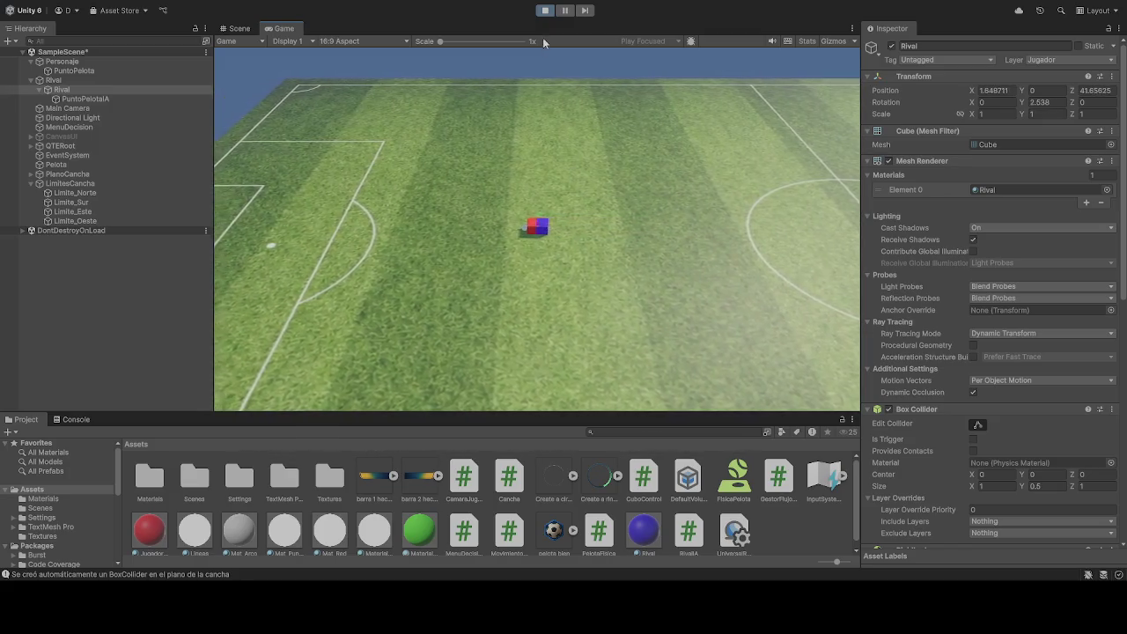
pyautogui.click(547, 13)
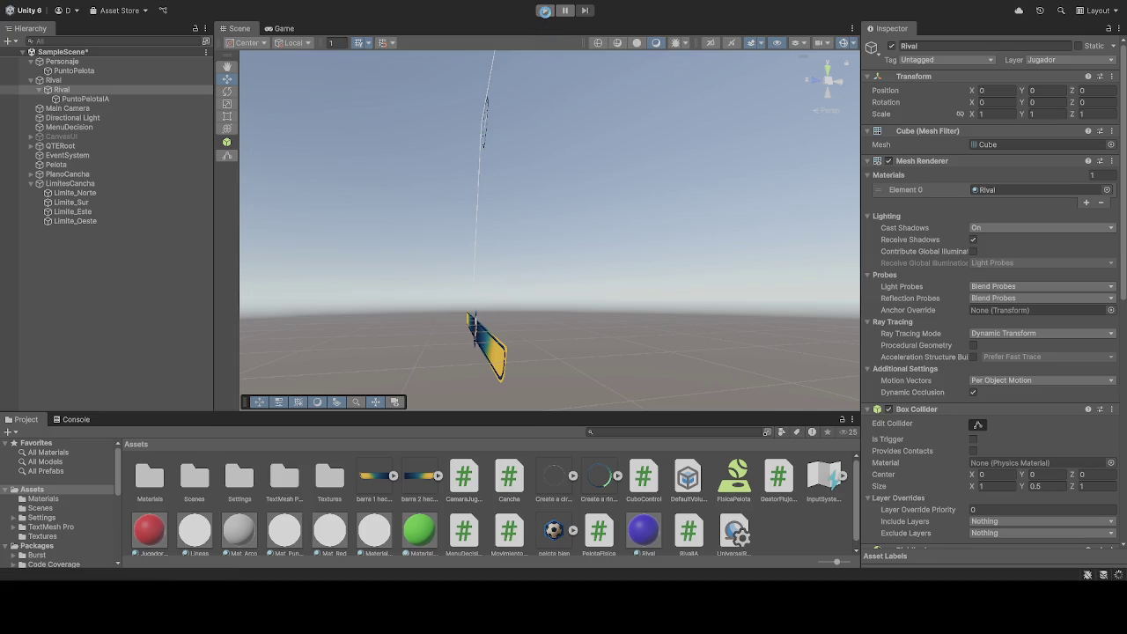
# Step: Replay the scene, check the Rival IA script, and watch the cubes reach the corner
pyautogui.click(545, 12)
pyautogui.scroll(-10, 969, 265)
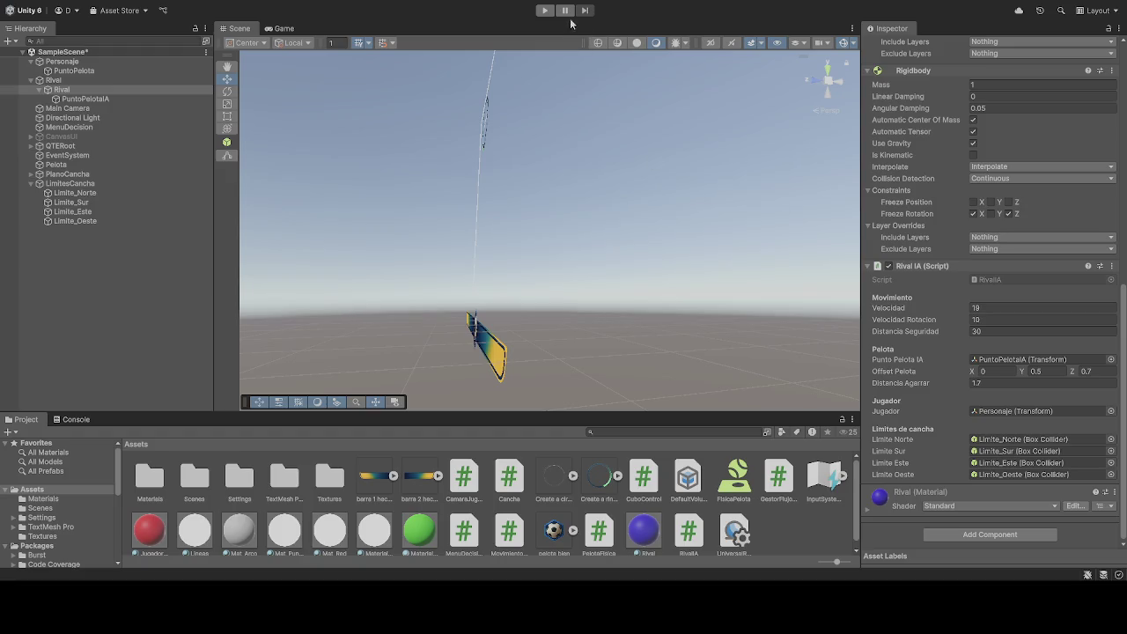
pyautogui.click(544, 10)
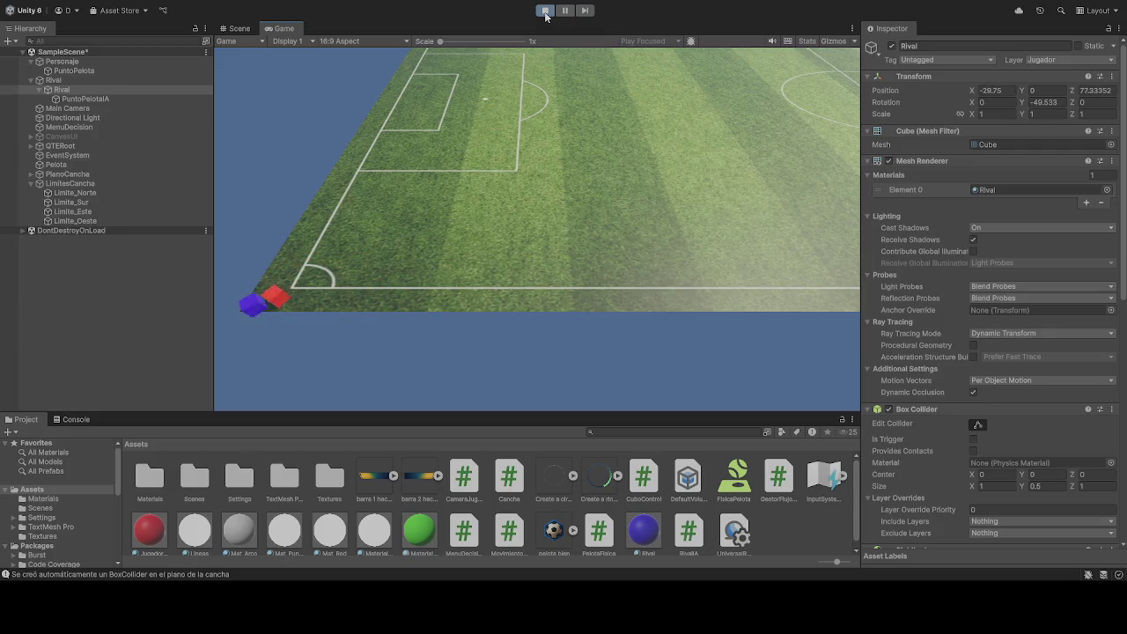
pyautogui.click(545, 10)
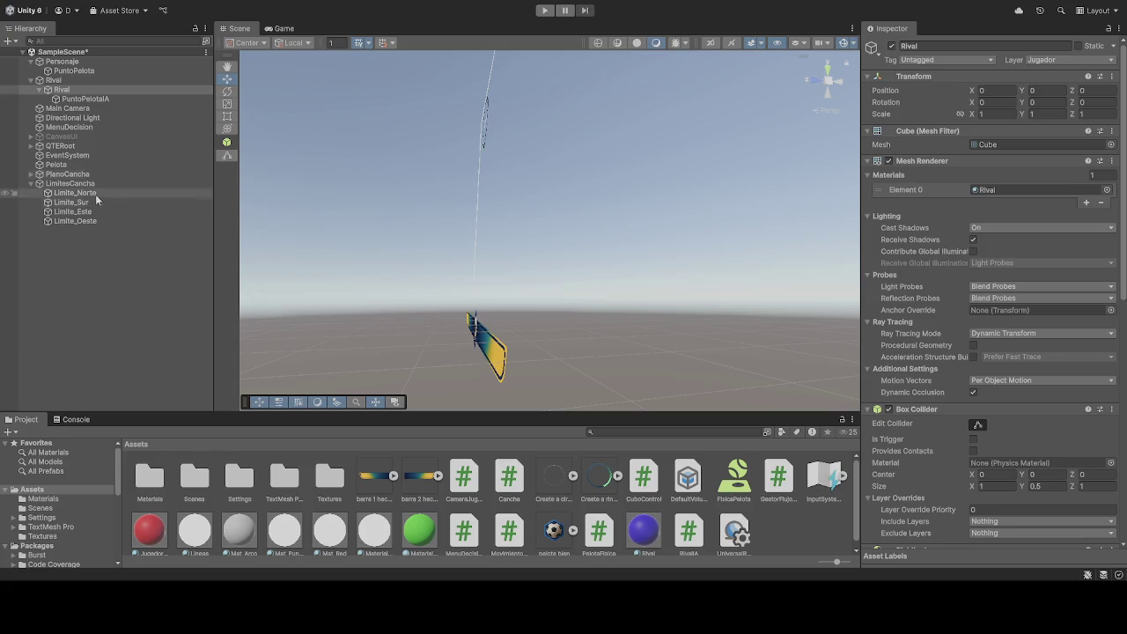
# Step: Select Personaje to inspect its components and movement settings
pyautogui.click(62, 61)
# Step: Scroll through Personaje's components in the Inspector and start Play mode
pyautogui.scroll(-10, 911, 329)
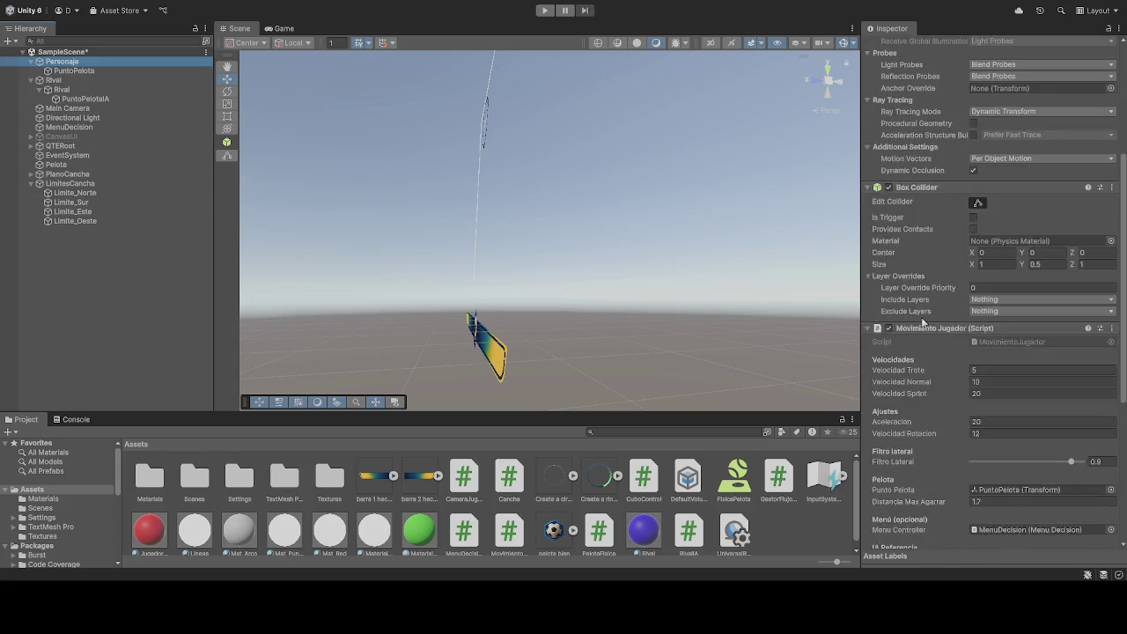
pyautogui.scroll(-2, 911, 328)
pyautogui.scroll(3, 907, 330)
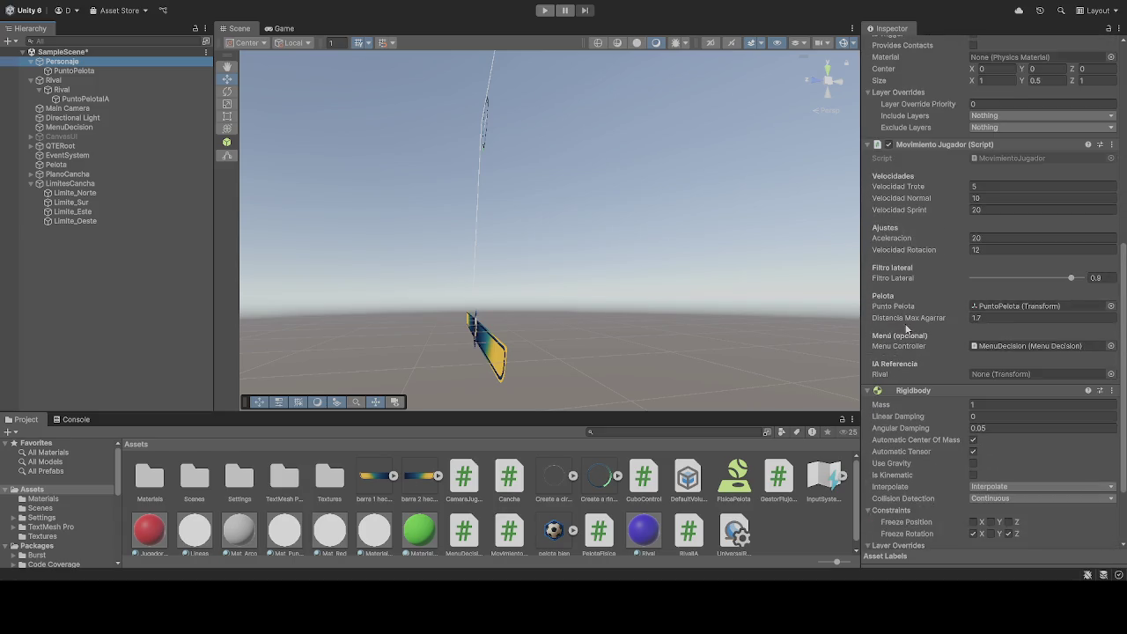
pyautogui.click(544, 11)
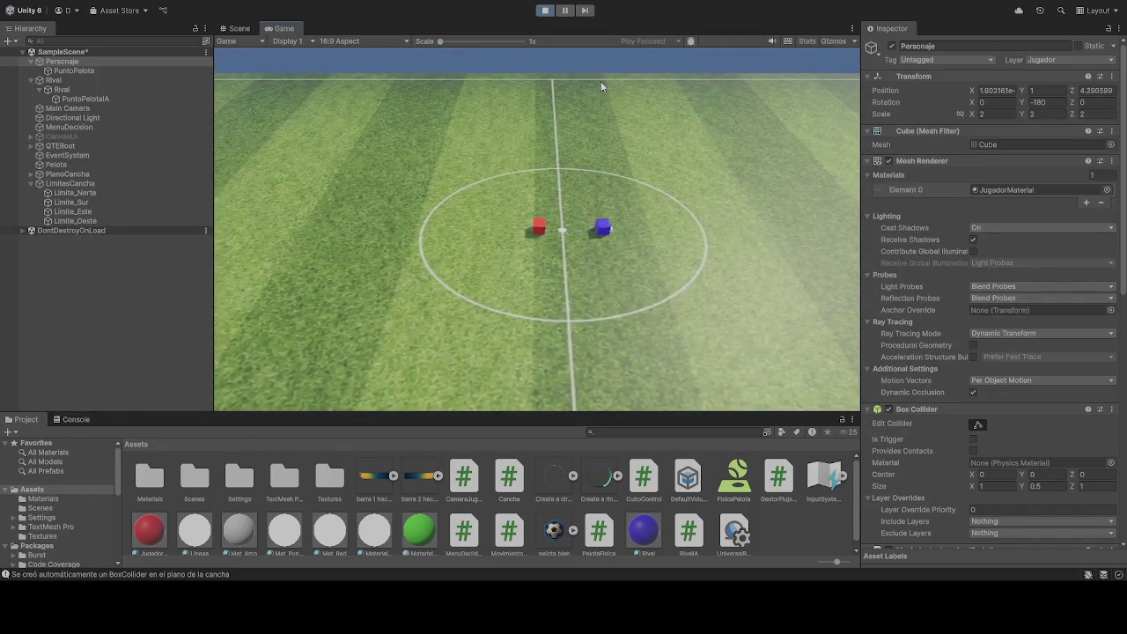
# Step: Drive the red player forward with W toward the field's corner, then stop the game
pyautogui.press('w')
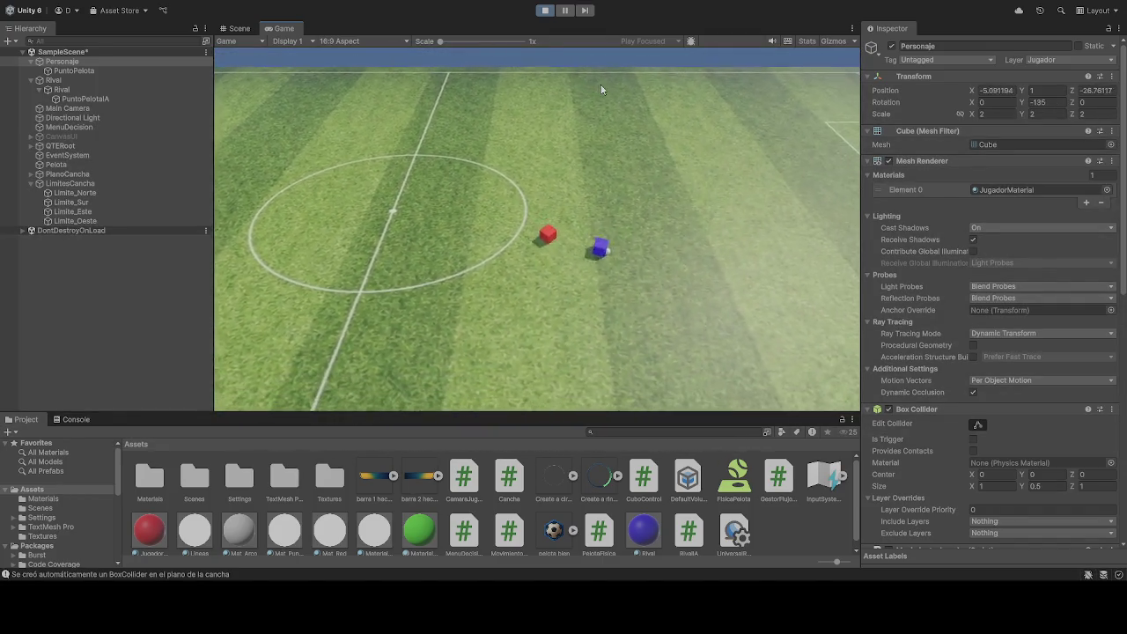
pyautogui.press('w')
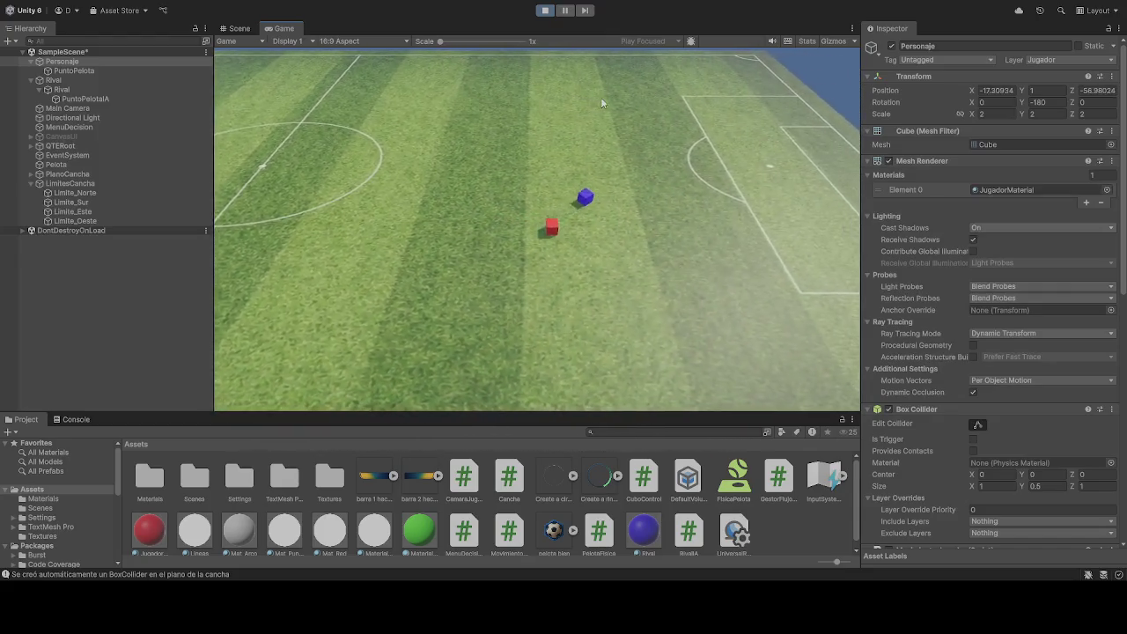
pyautogui.press('w')
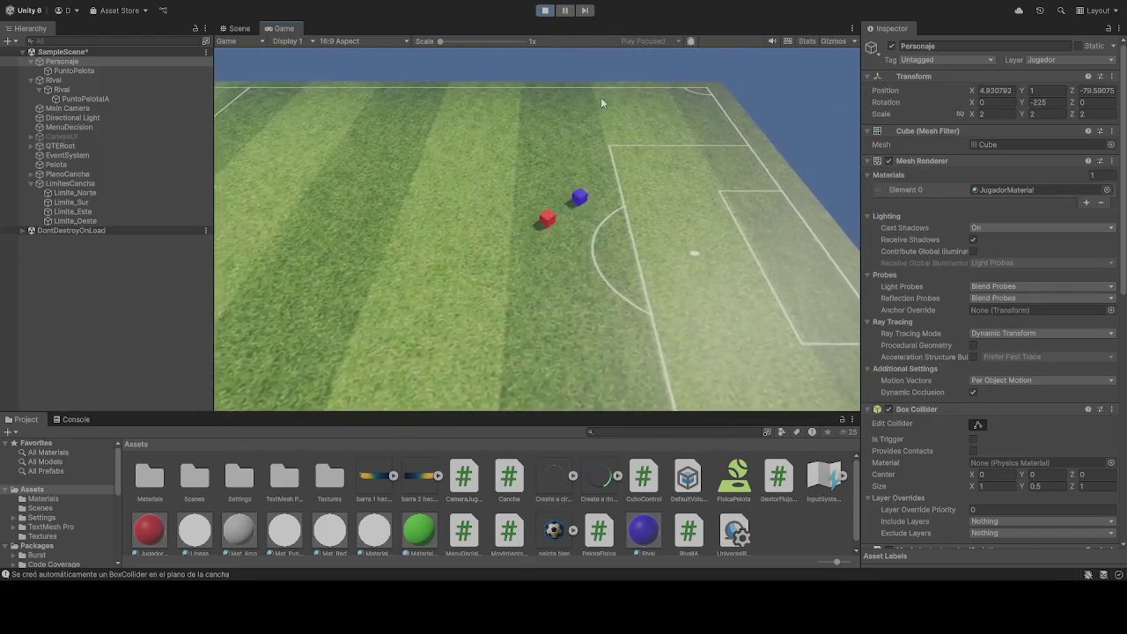
pyautogui.press('w')
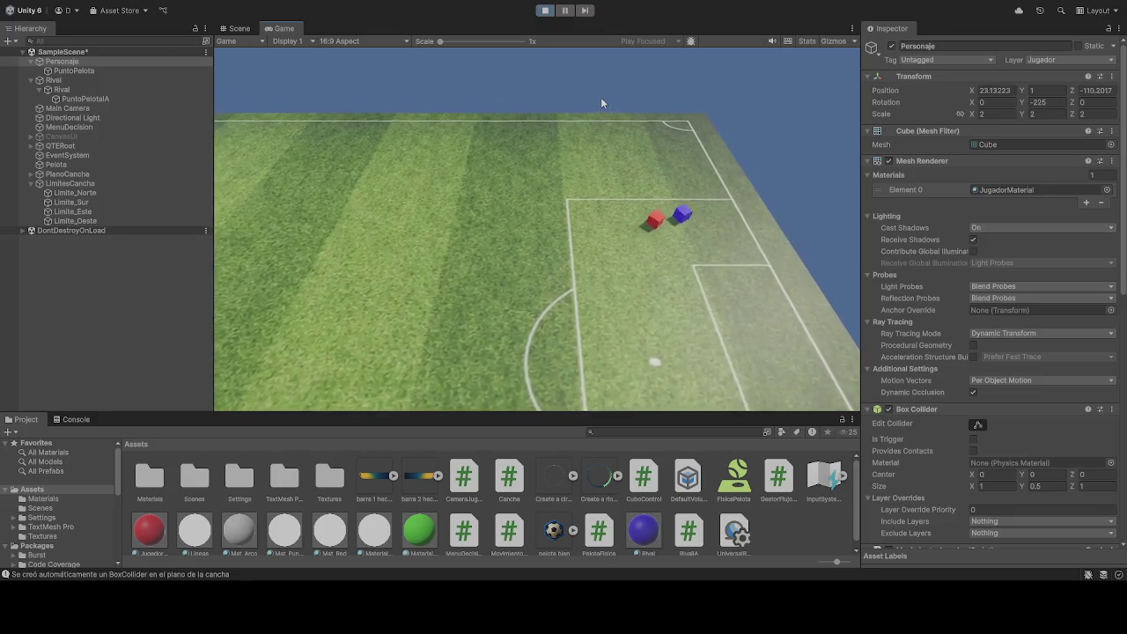
pyautogui.press('w')
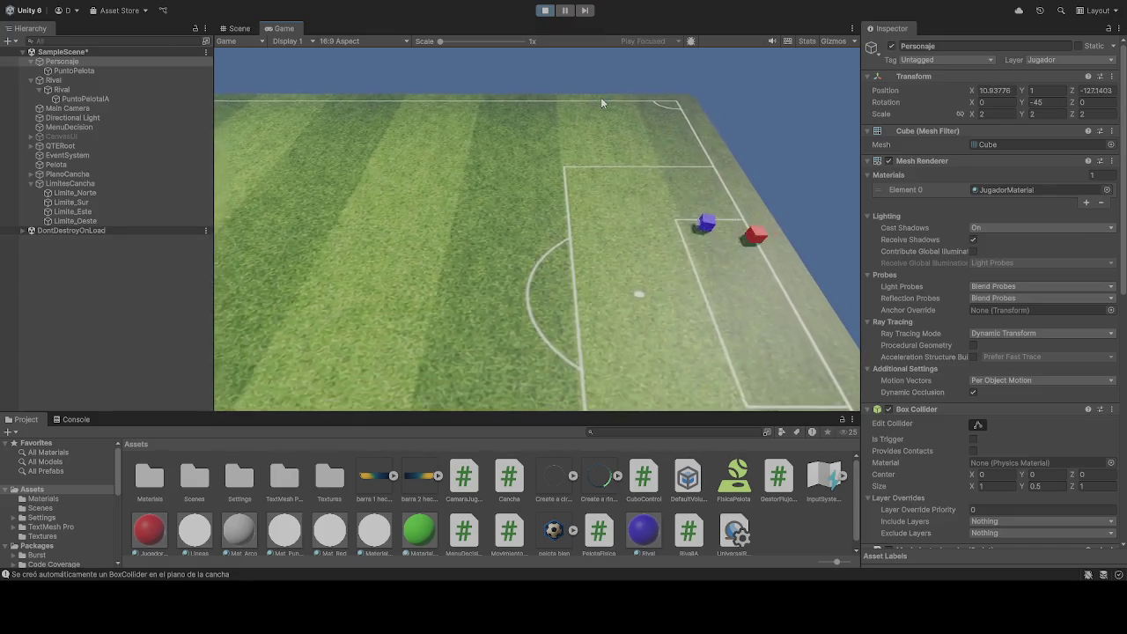
pyautogui.press('w')
pyautogui.click(546, 11)
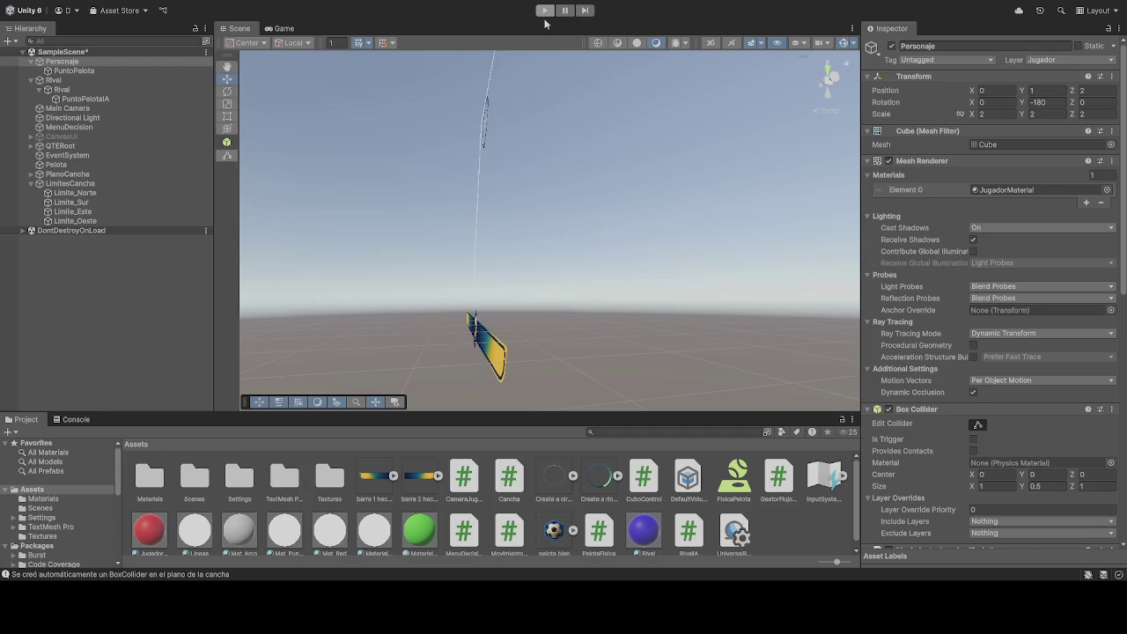
# Step: Restart the game with Ctrl+P to test diagonal movement
pyautogui.hotkey('ctrl', 'p')
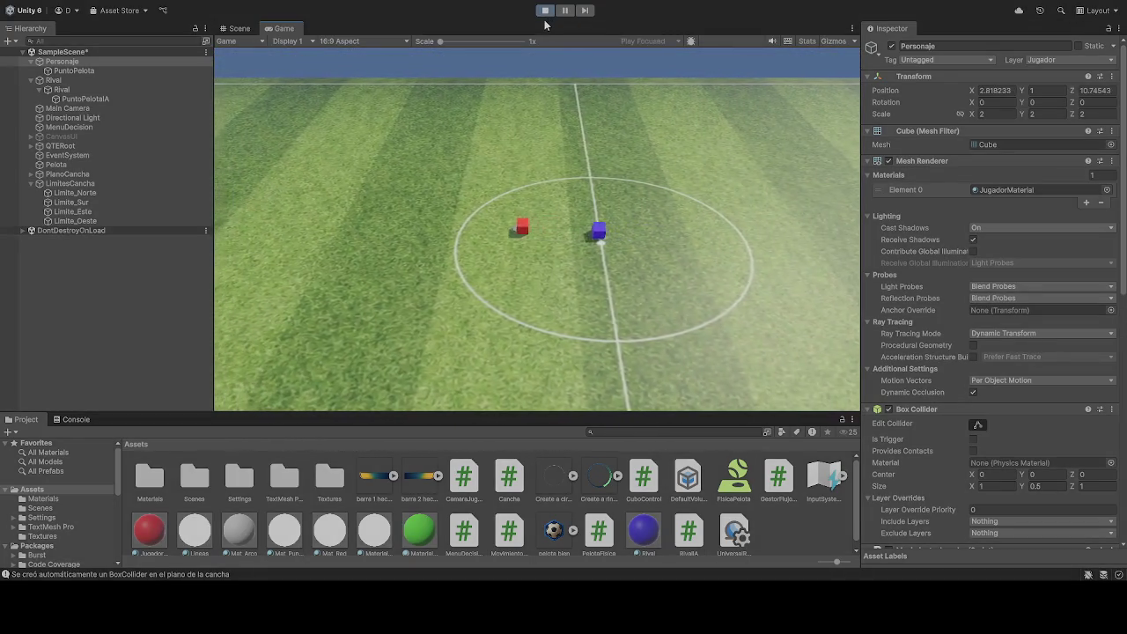
# Step: Drive the red cube diagonally to the pitch edge with W, A and D, then stop
pyautogui.press('w')
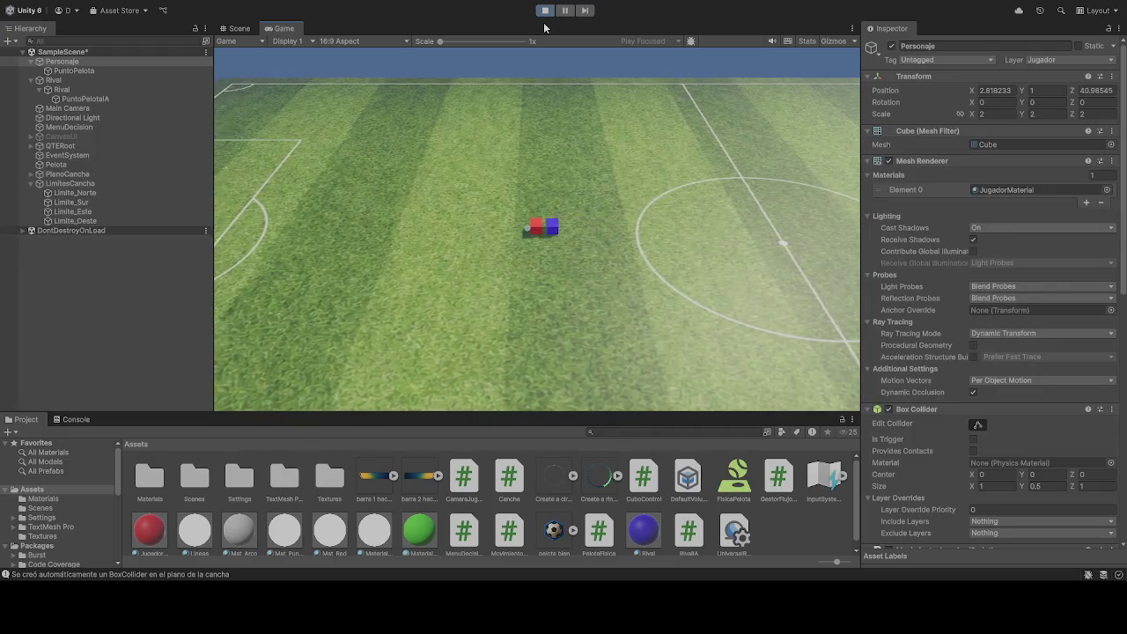
pyautogui.press('w')
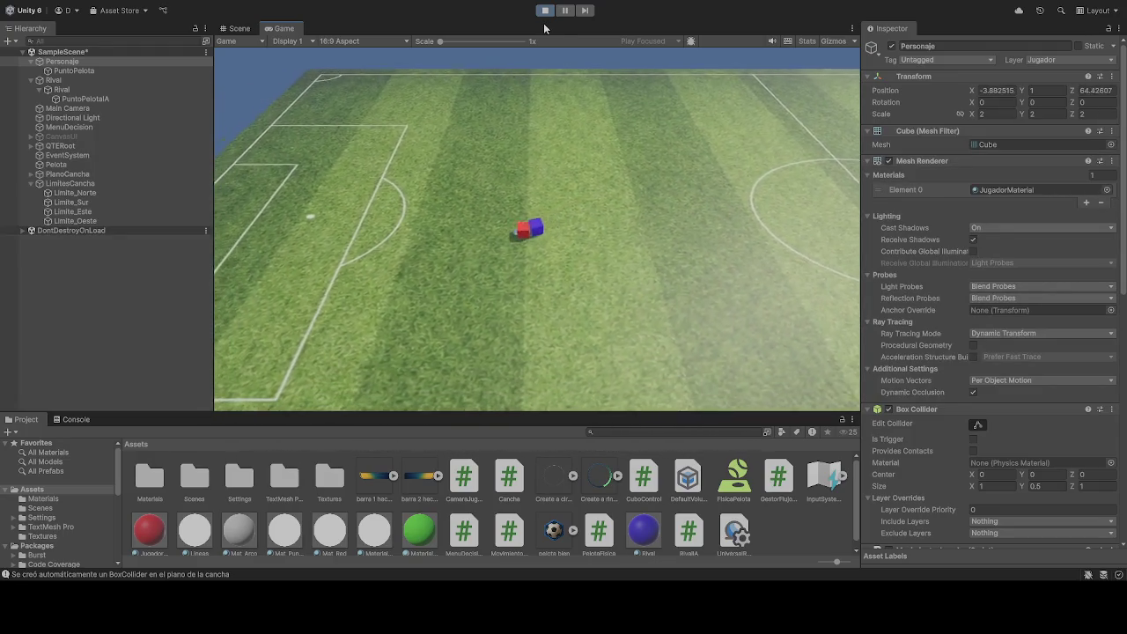
pyautogui.press('a')
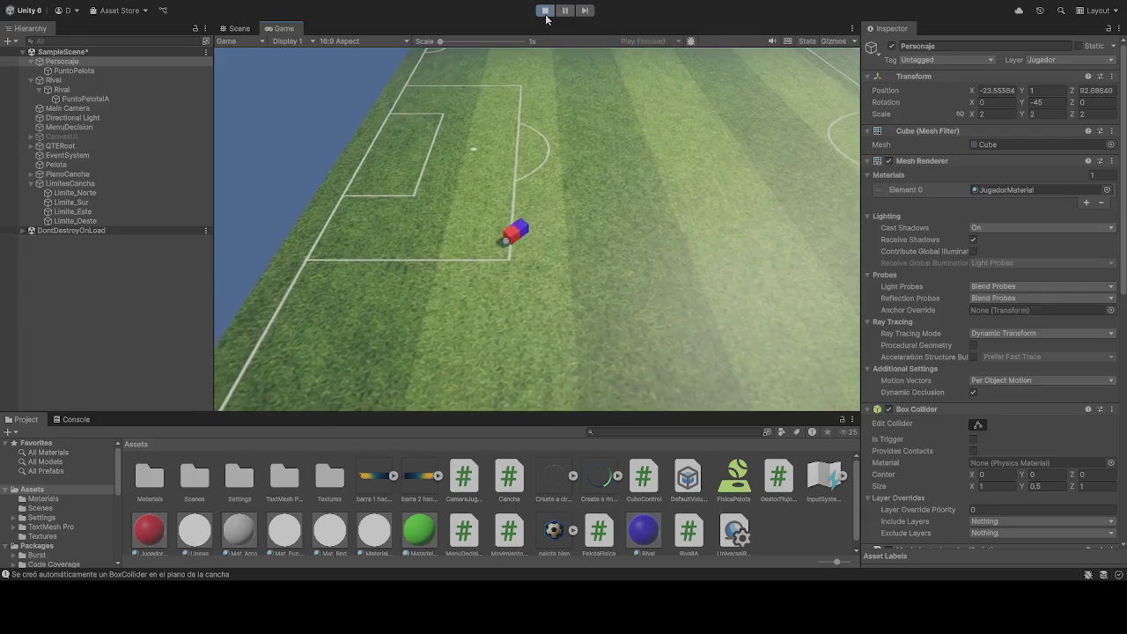
pyautogui.press('a')
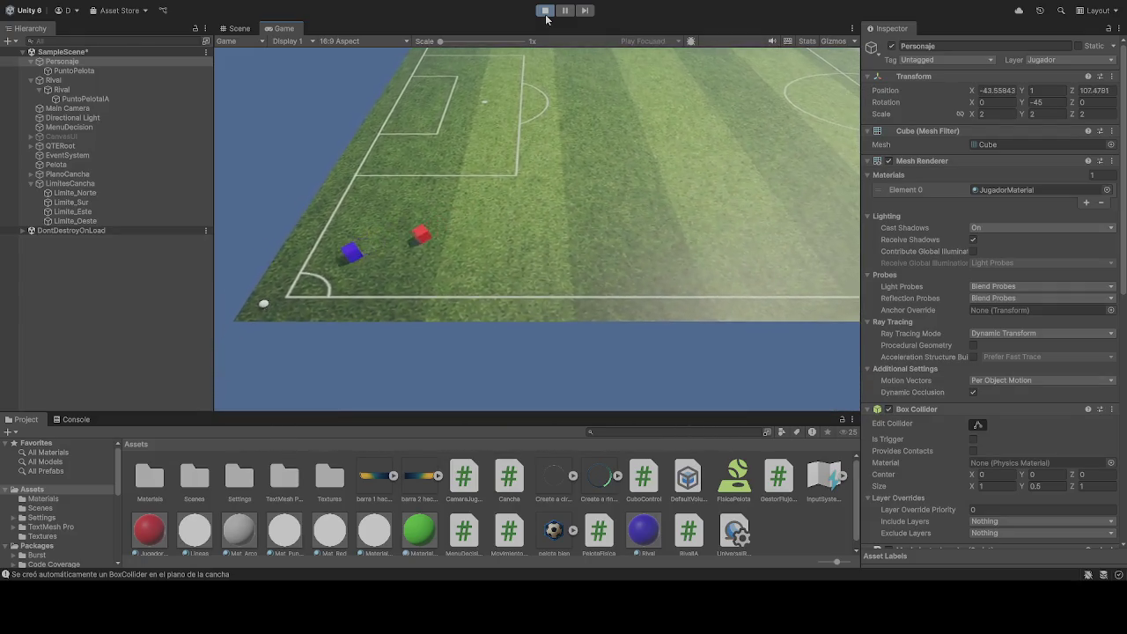
pyautogui.press('a')
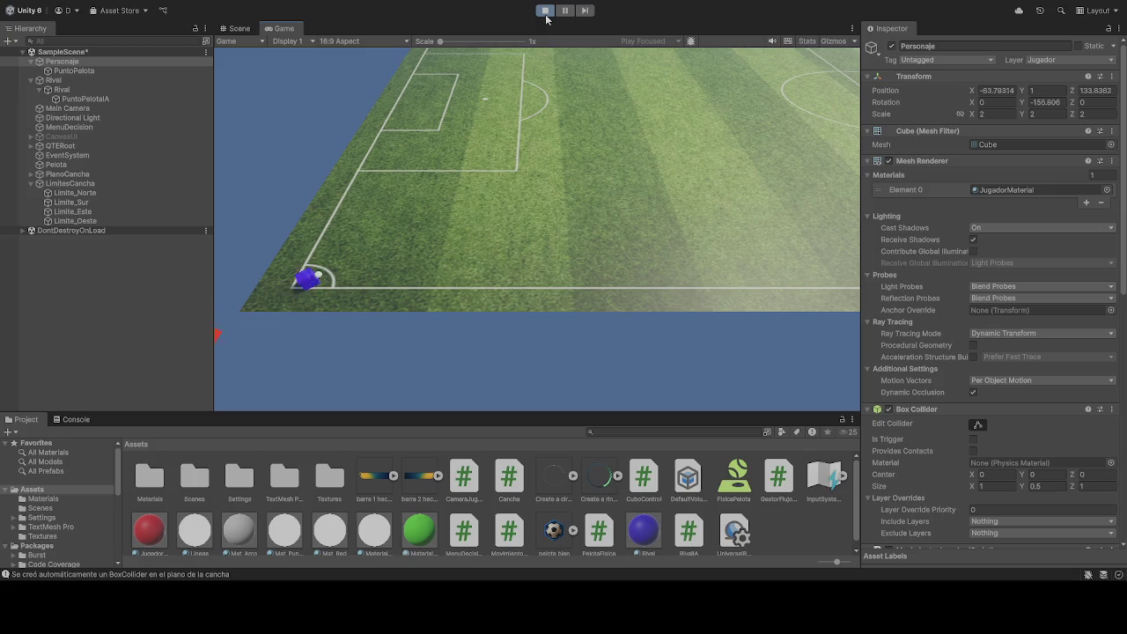
pyautogui.press('d')
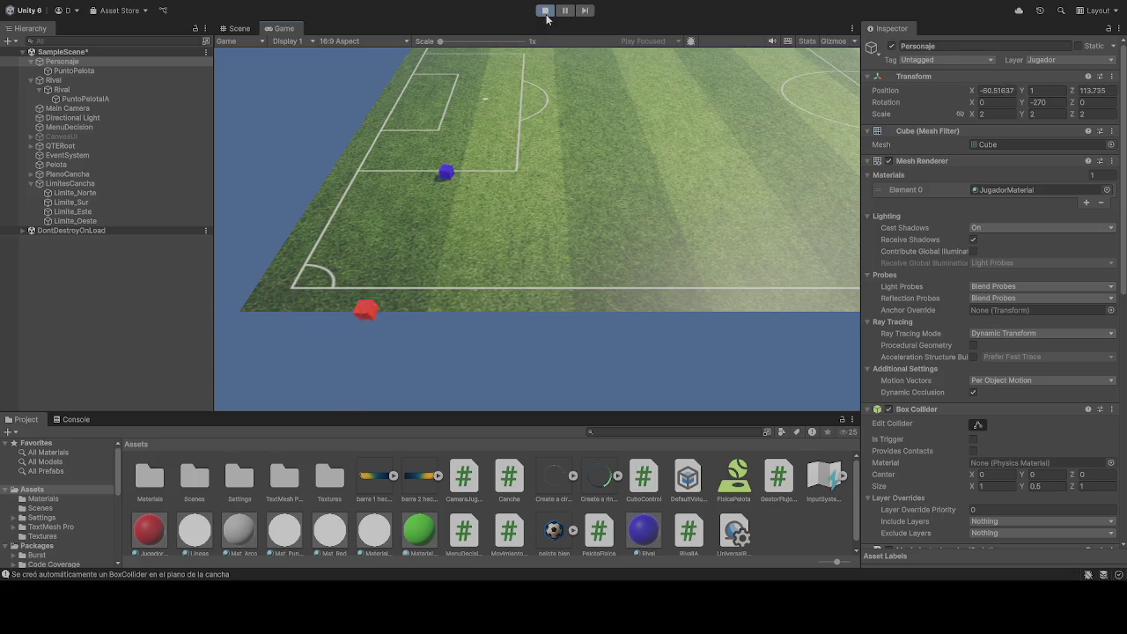
pyautogui.press('d')
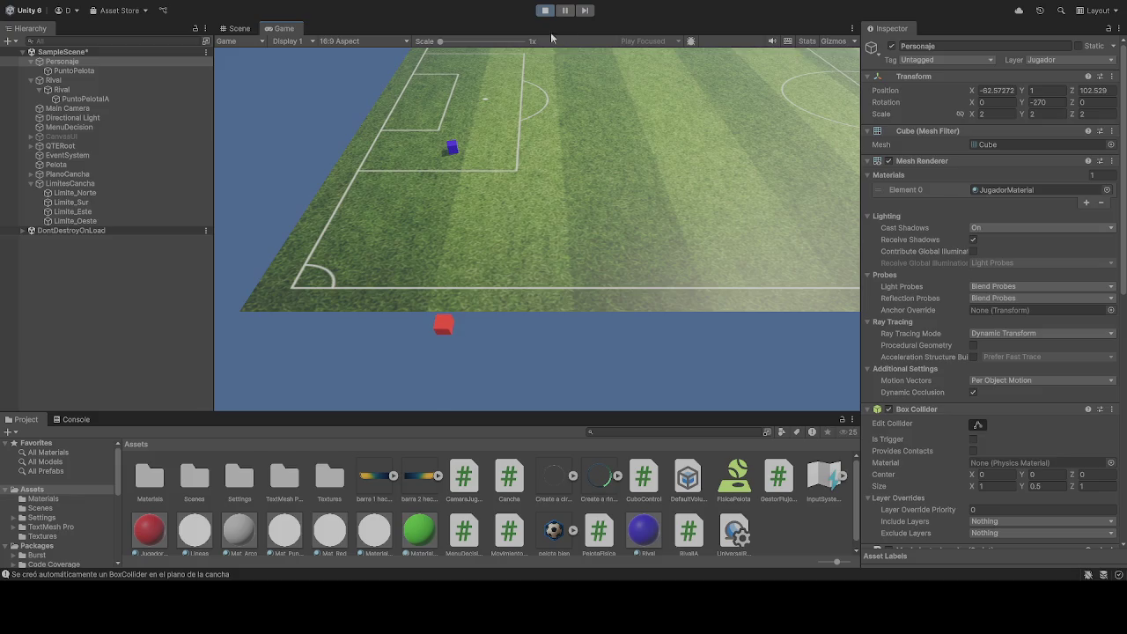
pyautogui.click(545, 10)
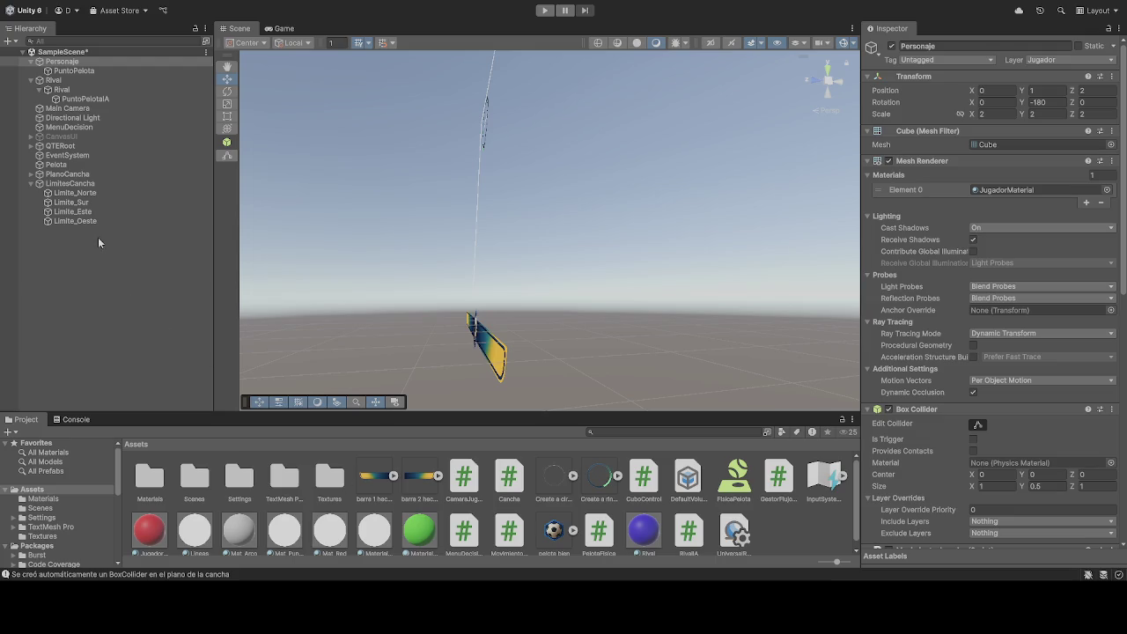
# Step: Drag Rival into Movimiento Jugador's Rival field, then start the game
pyautogui.scroll(-8, 969, 447)
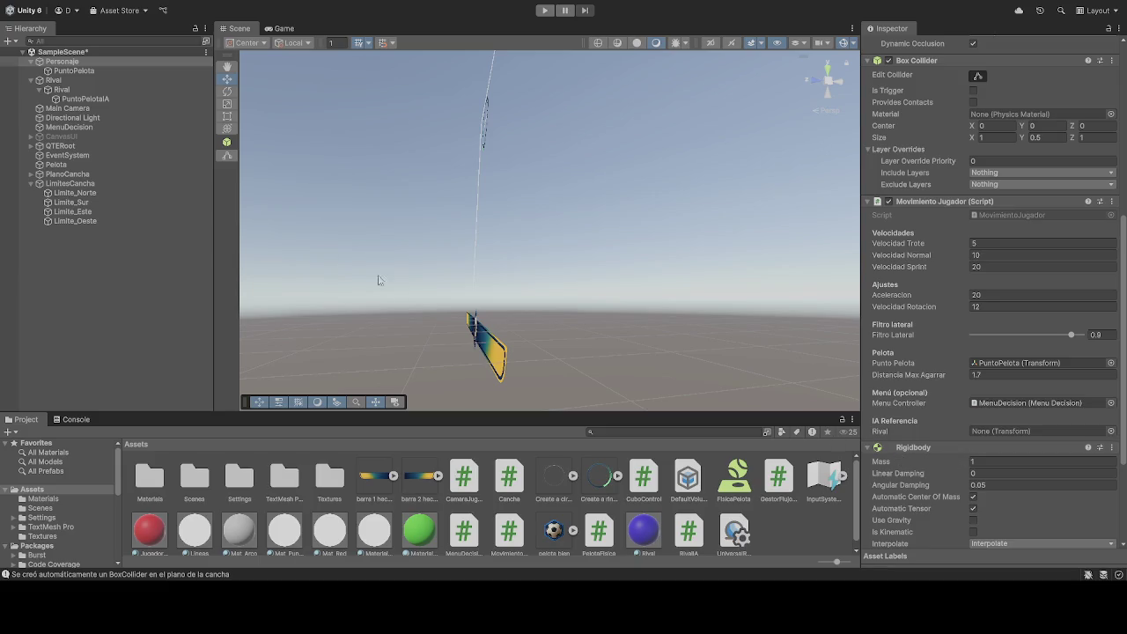
pyautogui.moveTo(64, 99)
pyautogui.mouseDown()
pyautogui.moveTo(634, 243)
pyautogui.moveTo(1006, 434)
pyautogui.mouseUp()
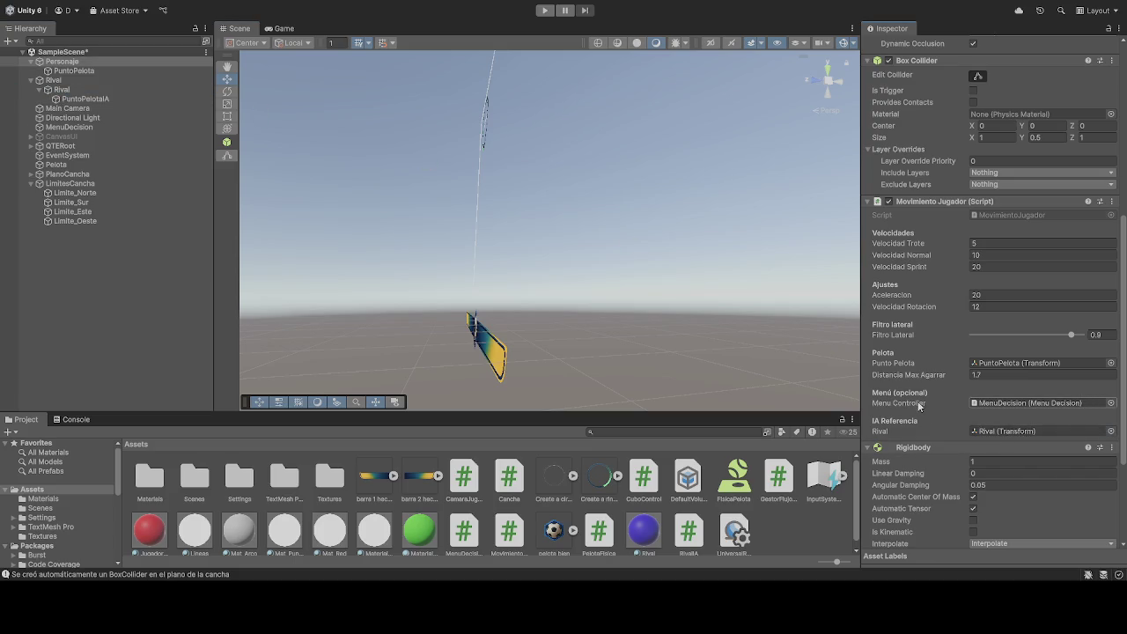
pyautogui.scroll(-5, 916, 405)
pyautogui.scroll(9, 913, 402)
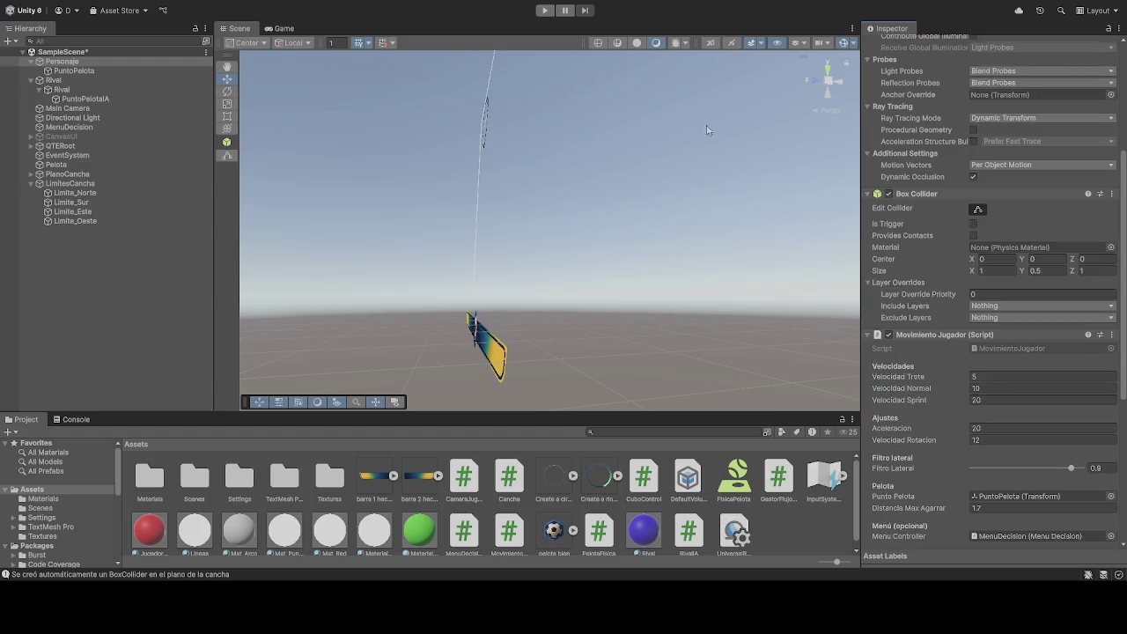
pyautogui.click(546, 10)
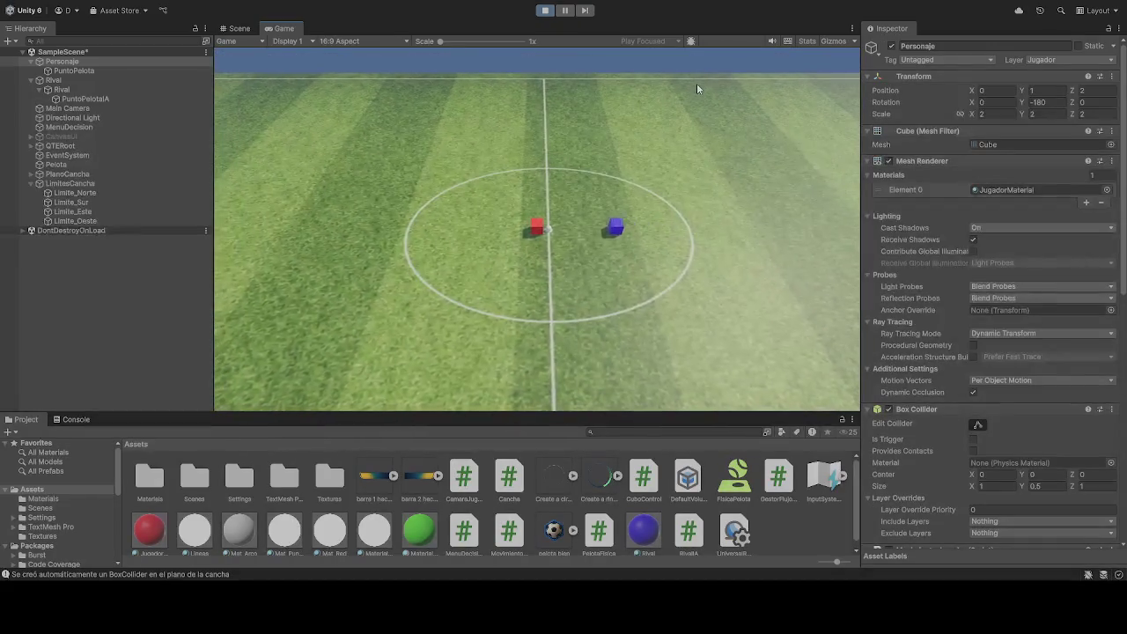
# Step: Drive the red player around the pitch with W while the rival follows, then stop
pyautogui.press('w')
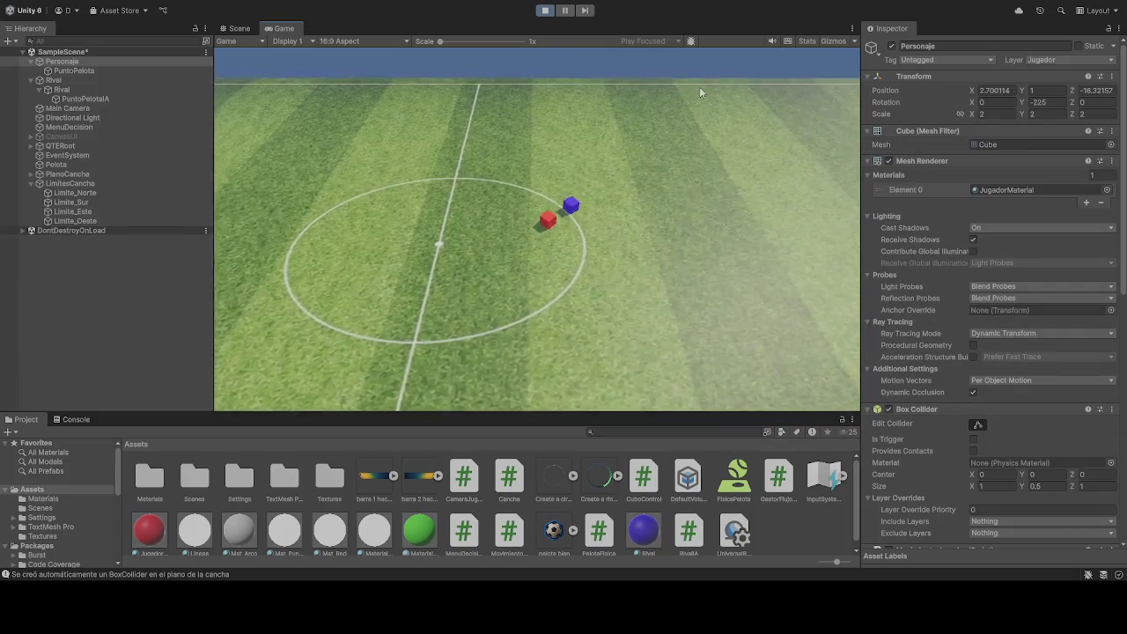
pyautogui.press('w')
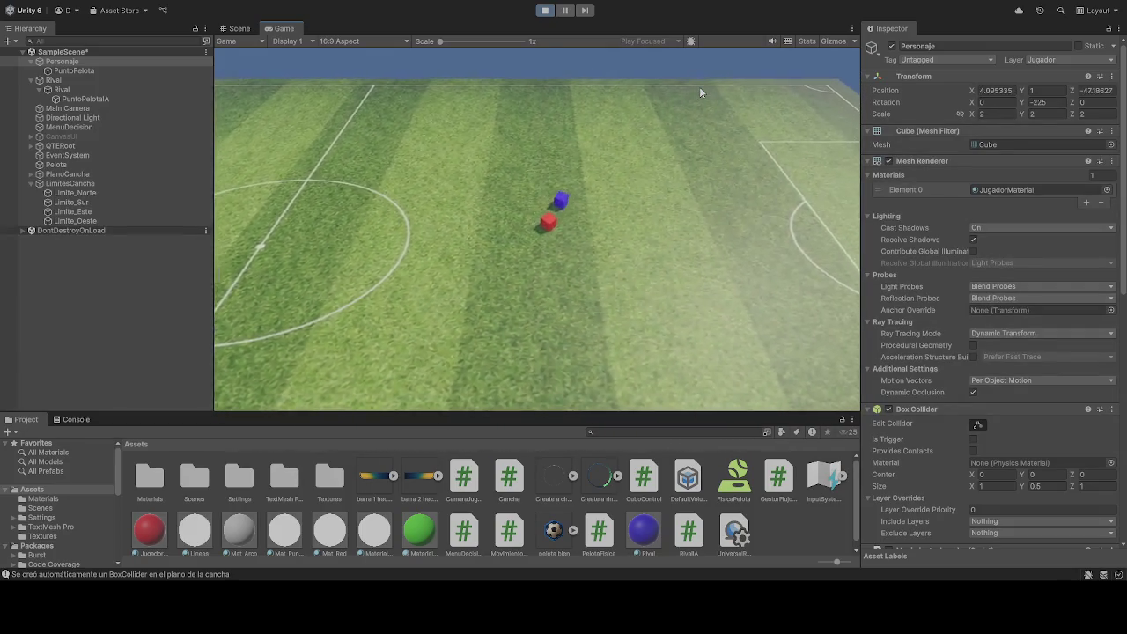
pyautogui.press('w')
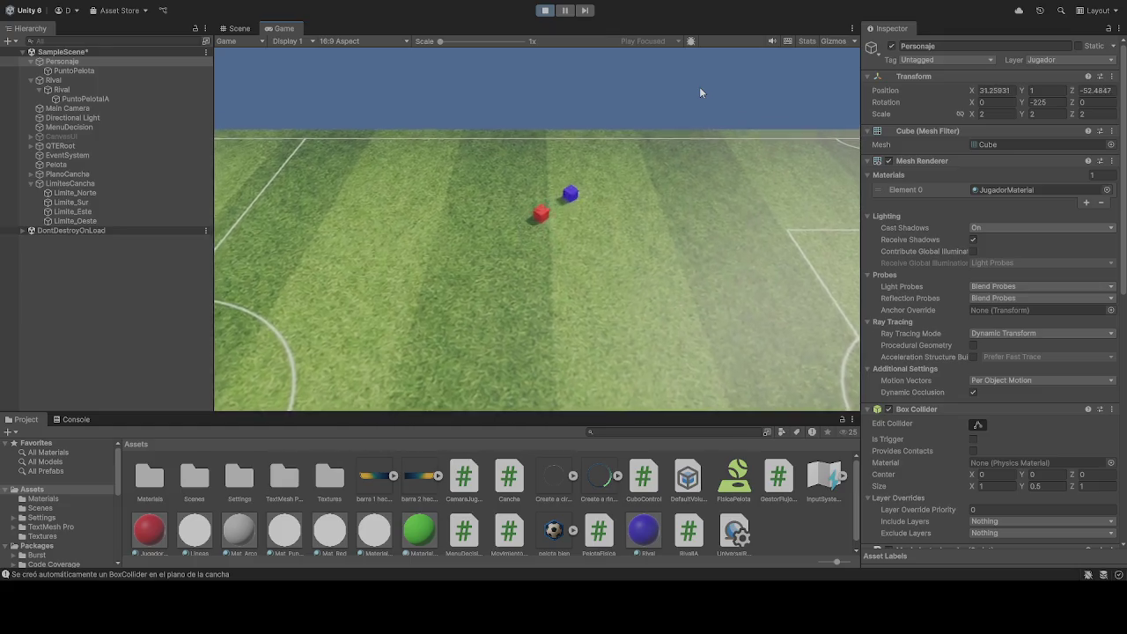
pyautogui.press('w')
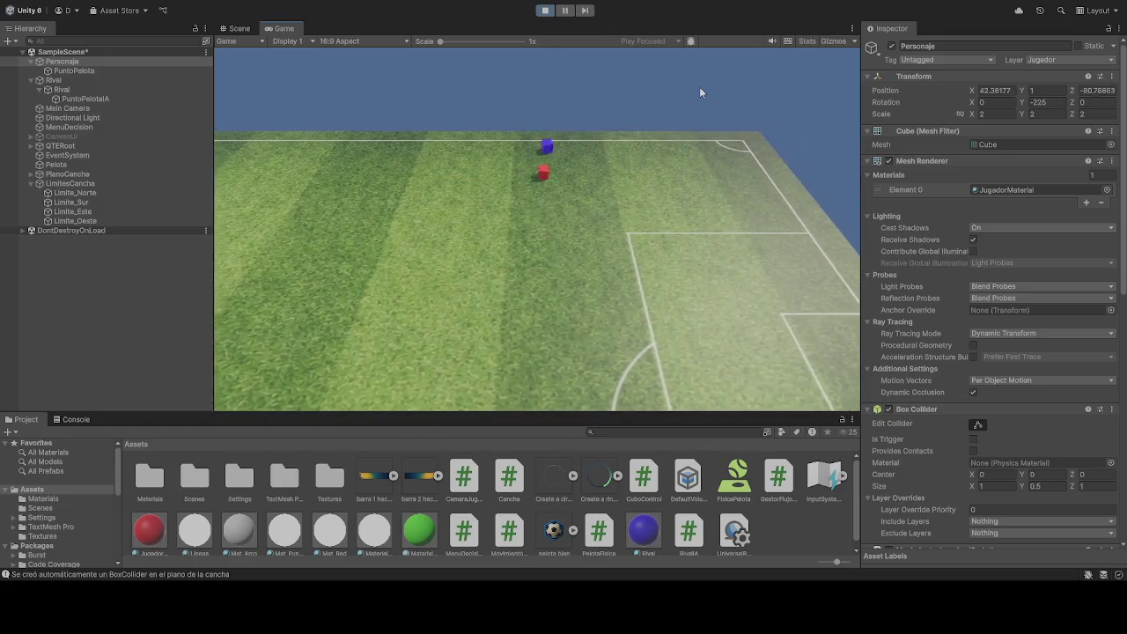
pyautogui.press('w')
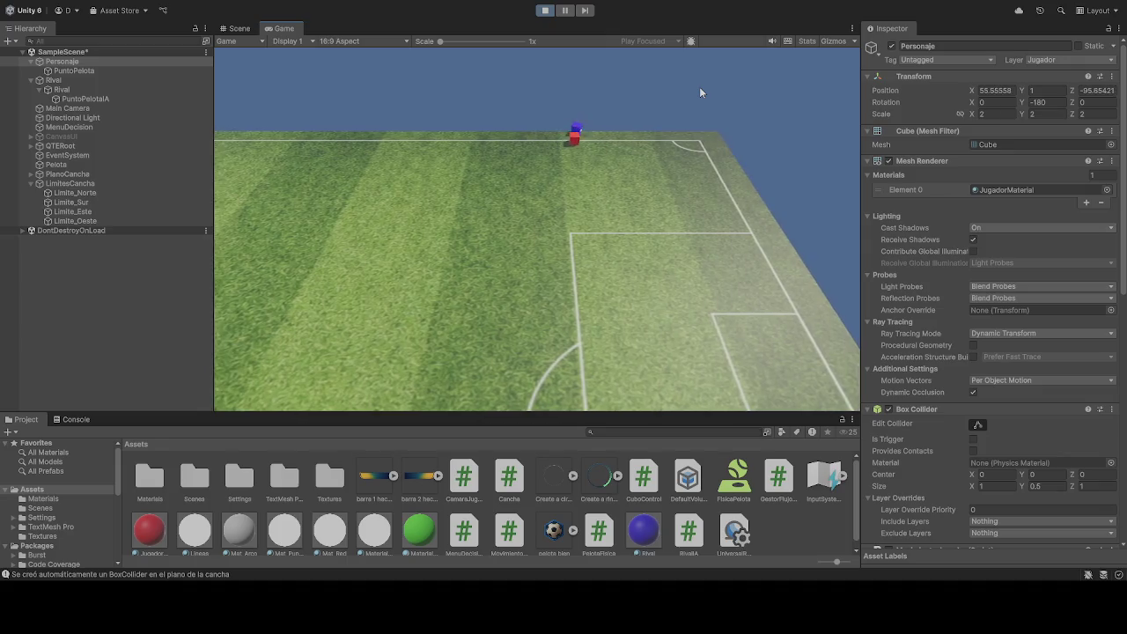
pyautogui.press('w')
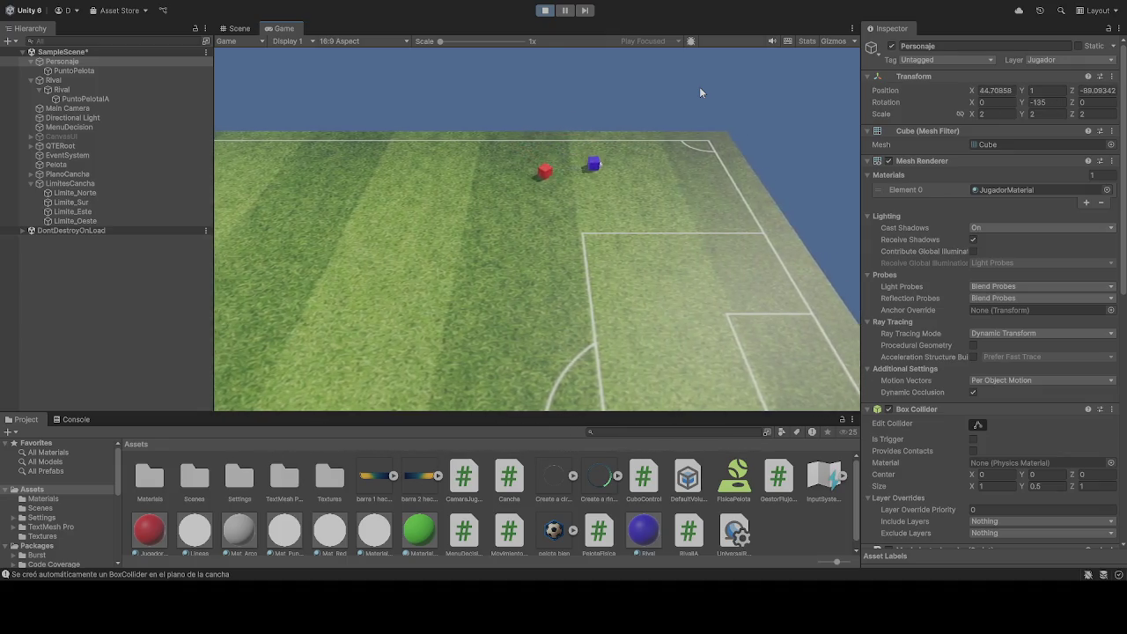
pyautogui.click(545, 10)
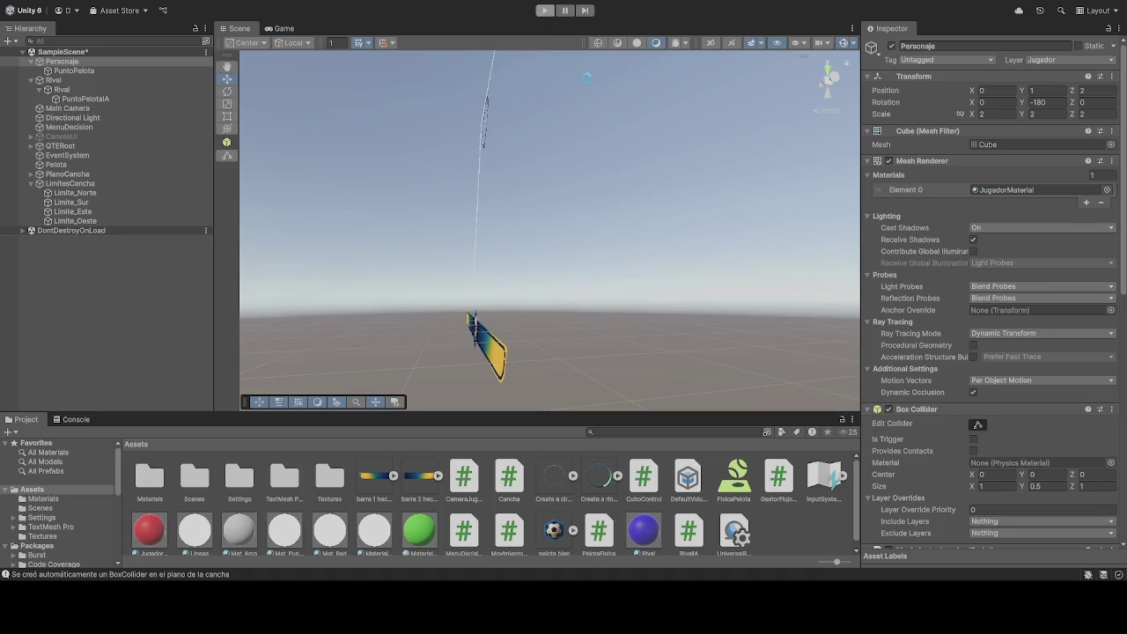
# Step: Enter Play mode and steer the red player up the pitch using W, A, D and S
pyautogui.hotkey('ctrl', 'p')
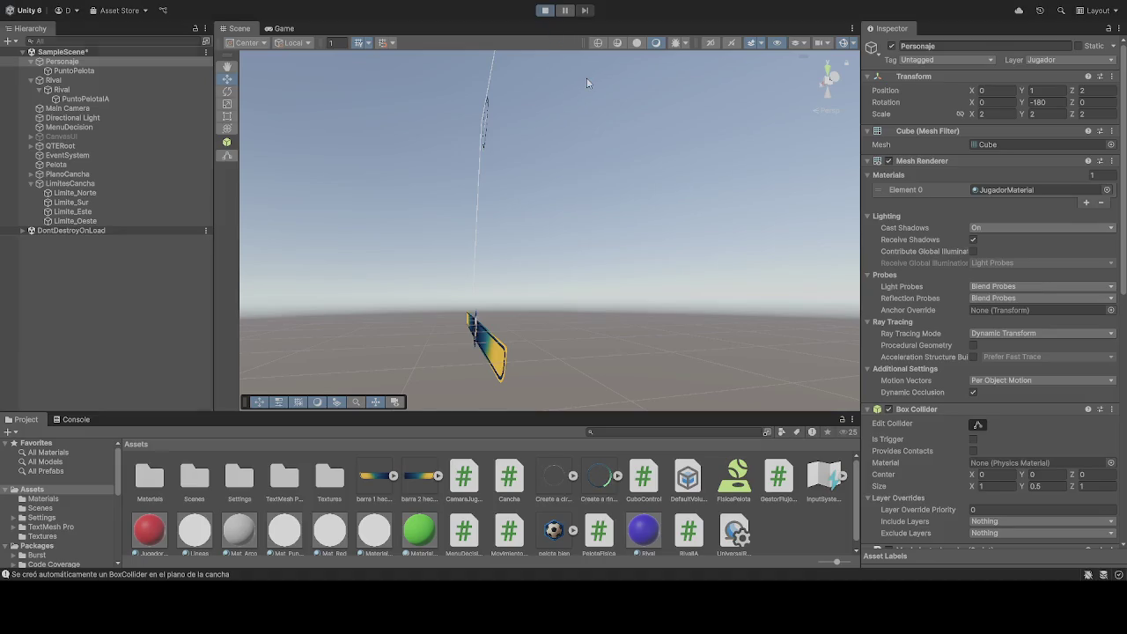
pyautogui.press('w')
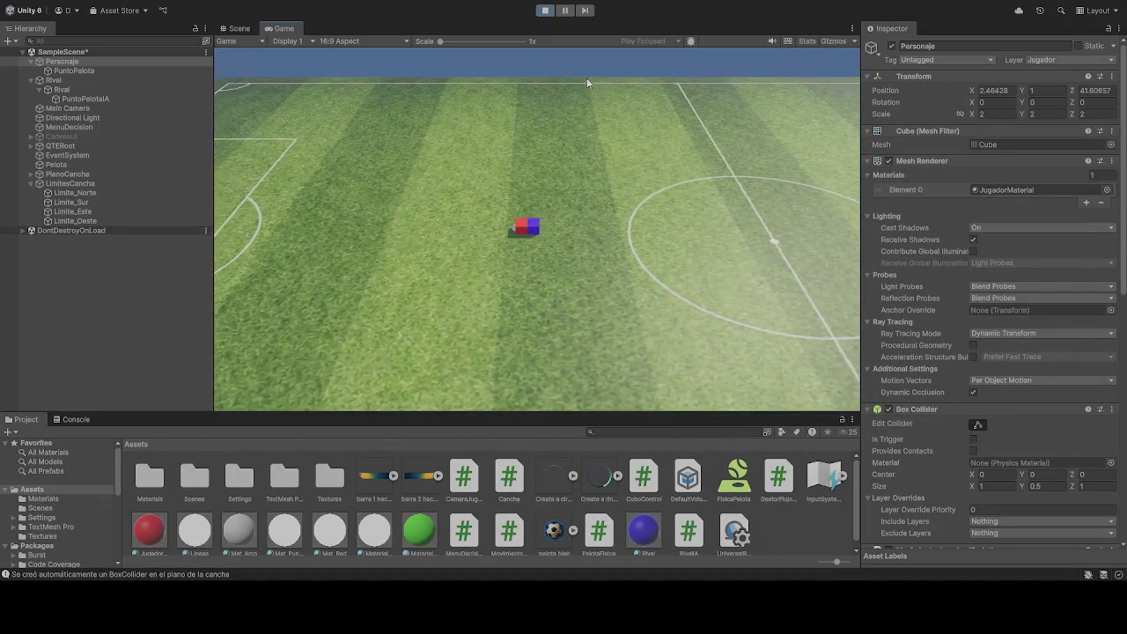
pyautogui.press('a')
pyautogui.press('a')
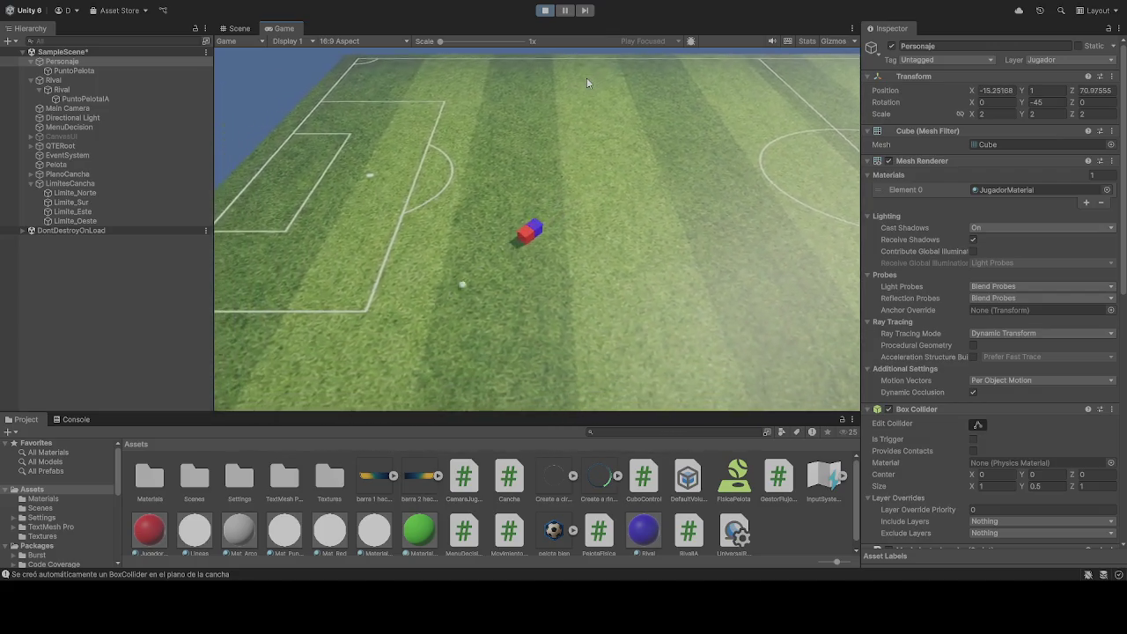
pyautogui.press('w')
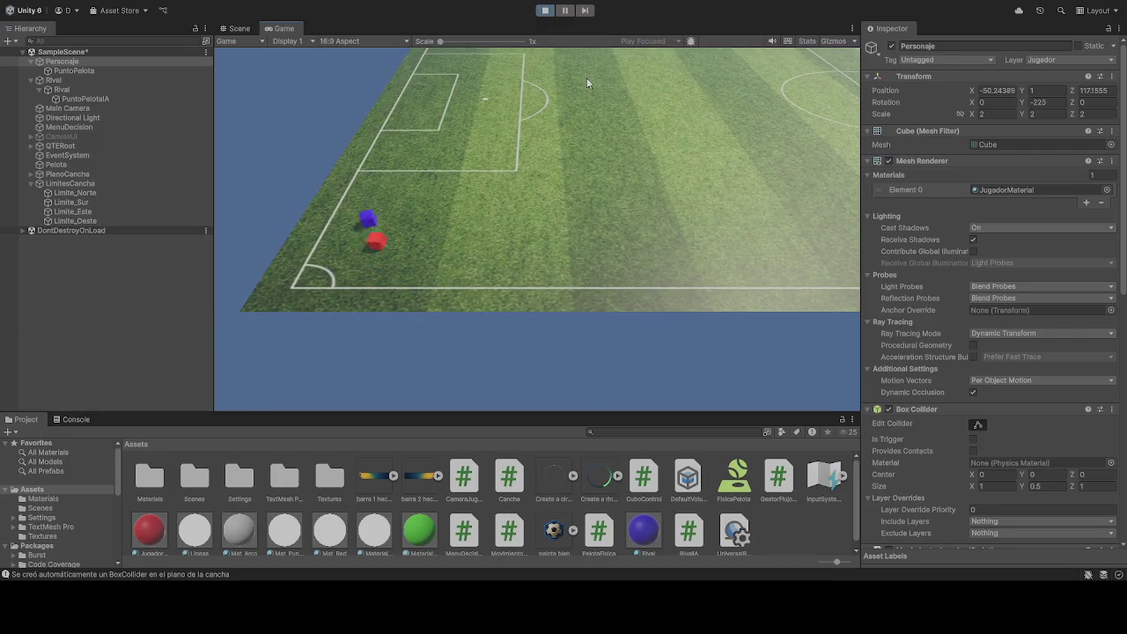
pyautogui.press('d')
pyautogui.press('d')
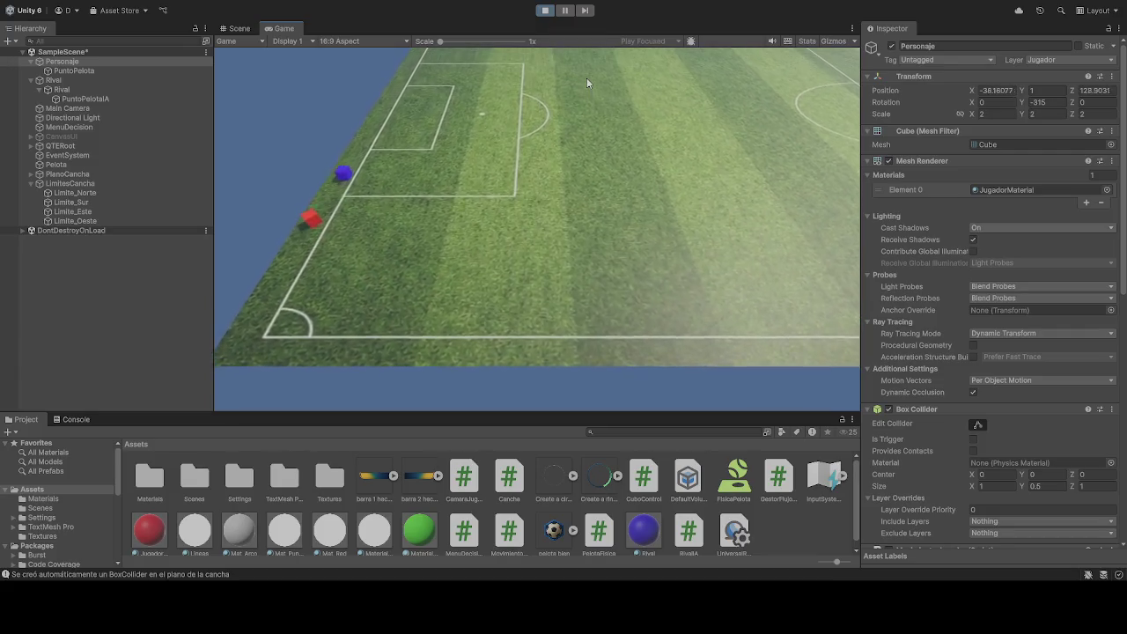
pyautogui.press('s')
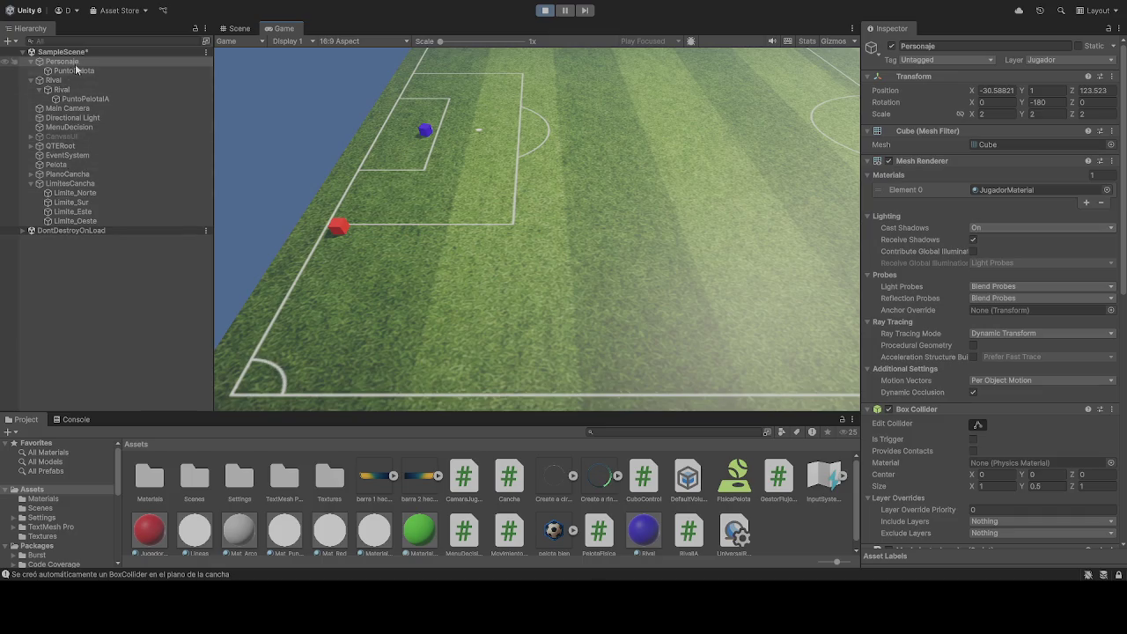
# Step: Scroll the view while the red player cube holds position near the left penalty area
pyautogui.scroll(-10, 984, 364)
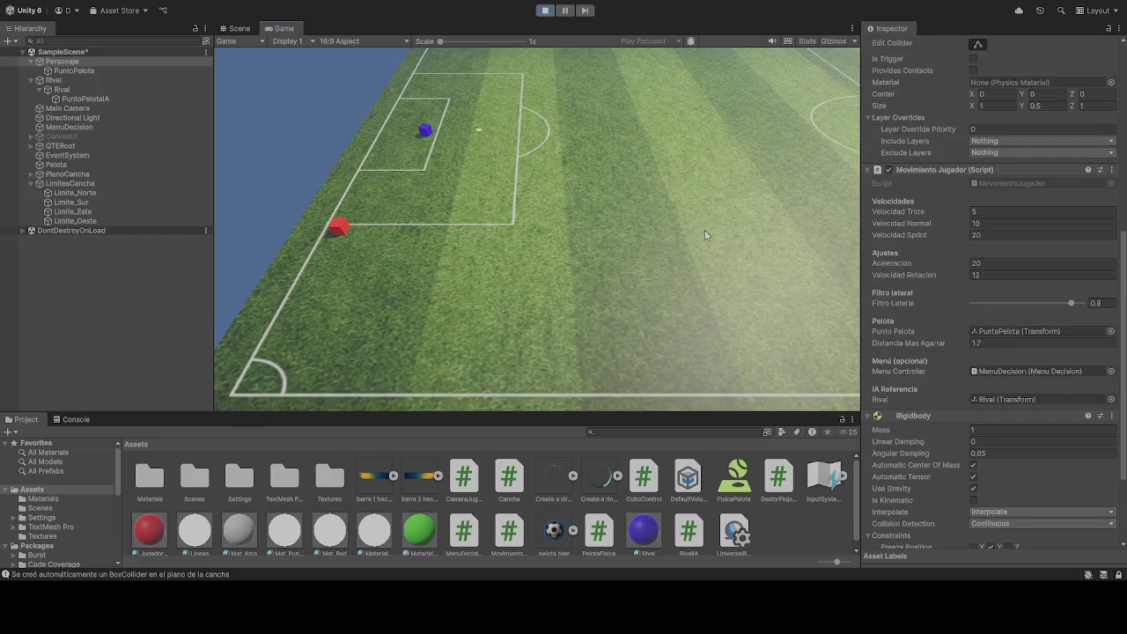
# Step: Stop Play mode and select the Personaje player cube to show its Movimiento Jugador script
pyautogui.click(547, 10)
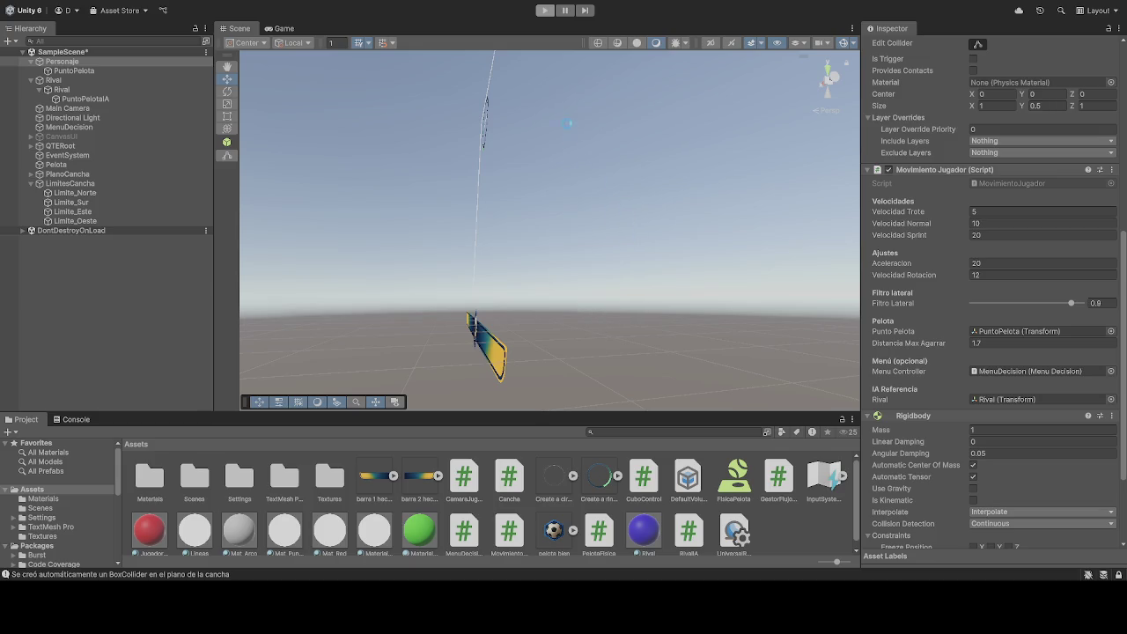
pyautogui.click(556, 16)
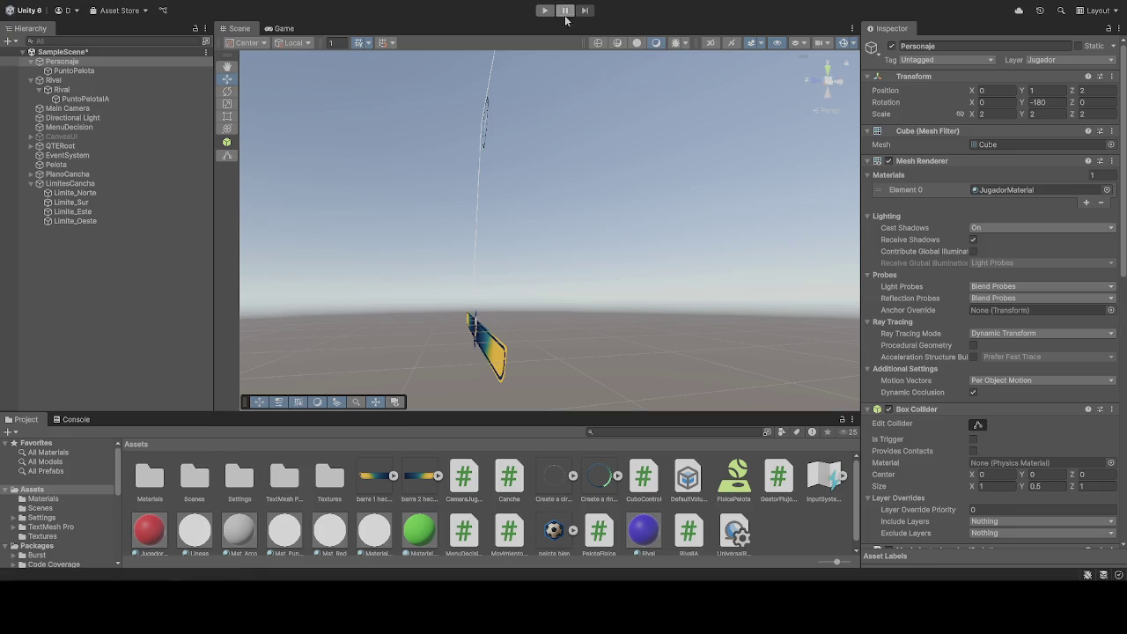
pyautogui.scroll(-4, 1023, 327)
pyautogui.scroll(-6, 1022, 327)
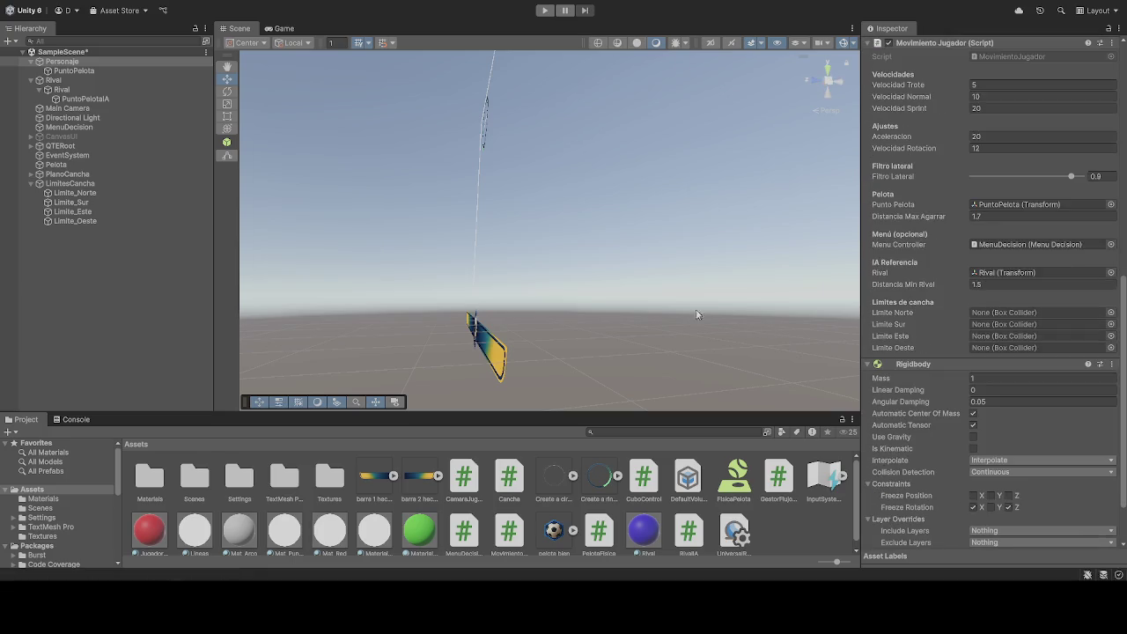
# Step: Assign Limite_Norte, Limite_Sur, Limite_Este and Limite_Oeste to the Limites fields, then run the game
pyautogui.moveTo(74, 193)
pyautogui.mouseDown()
pyautogui.moveTo(978, 322)
pyautogui.moveTo(1013, 313)
pyautogui.mouseUp()
pyautogui.moveTo(70, 202); pyautogui.dragTo(965, 323)
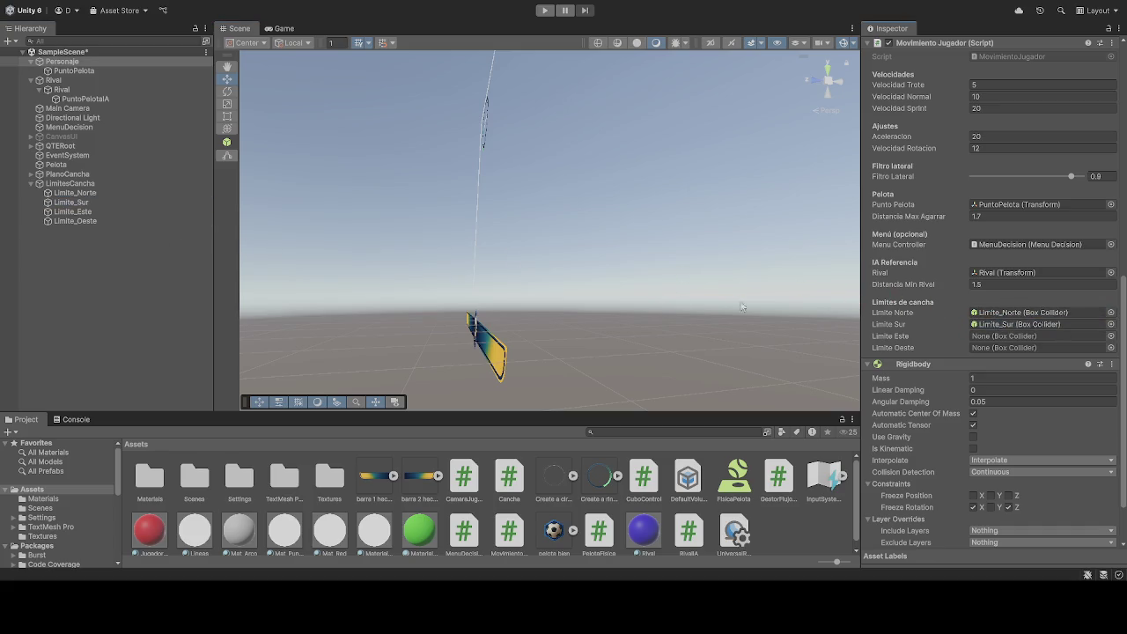
pyautogui.moveTo(115, 214); pyautogui.dragTo(1021, 339)
pyautogui.moveTo(61, 226)
pyautogui.mouseDown()
pyautogui.moveTo(1013, 284)
pyautogui.moveTo(1004, 347)
pyautogui.moveTo(1039, 351)
pyautogui.mouseUp()
pyautogui.scroll(-2, 1025, 369)
pyautogui.scroll(6, 1025, 369)
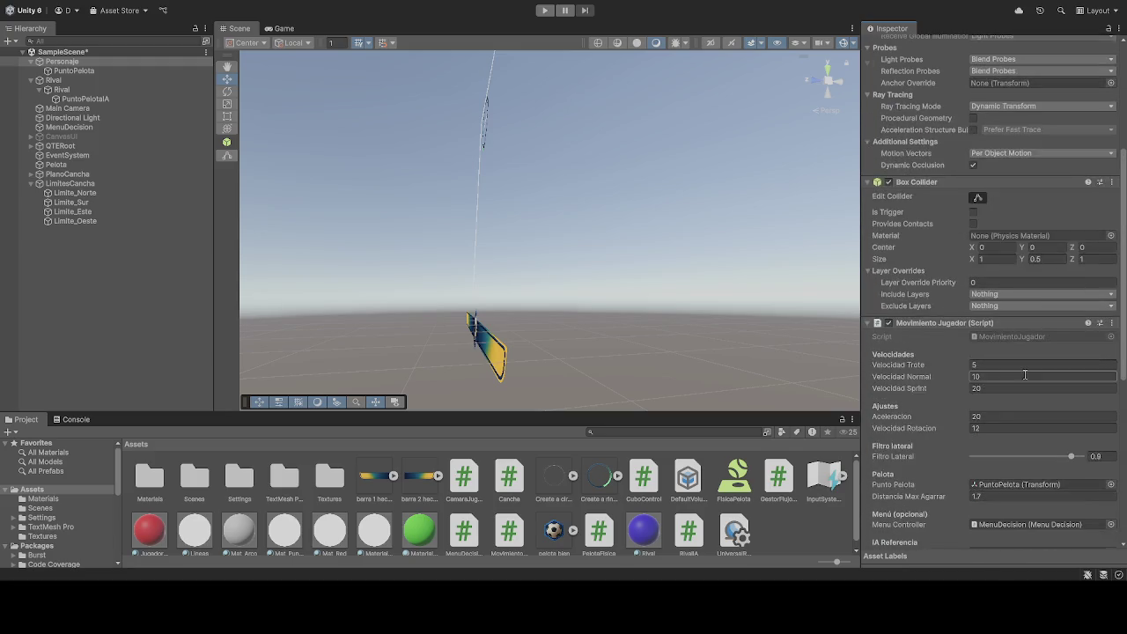
pyautogui.click(544, 11)
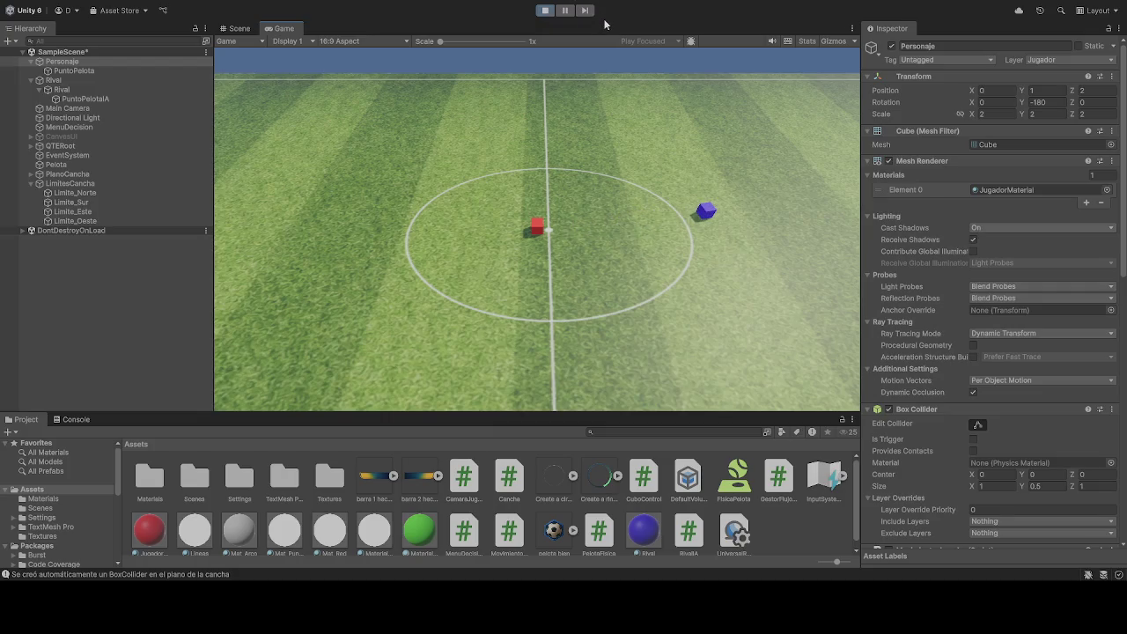
# Step: Drive the player cube with W and D along the far sideline into the corner, then steer back with S and A
pyautogui.press('w')
pyautogui.press('d')
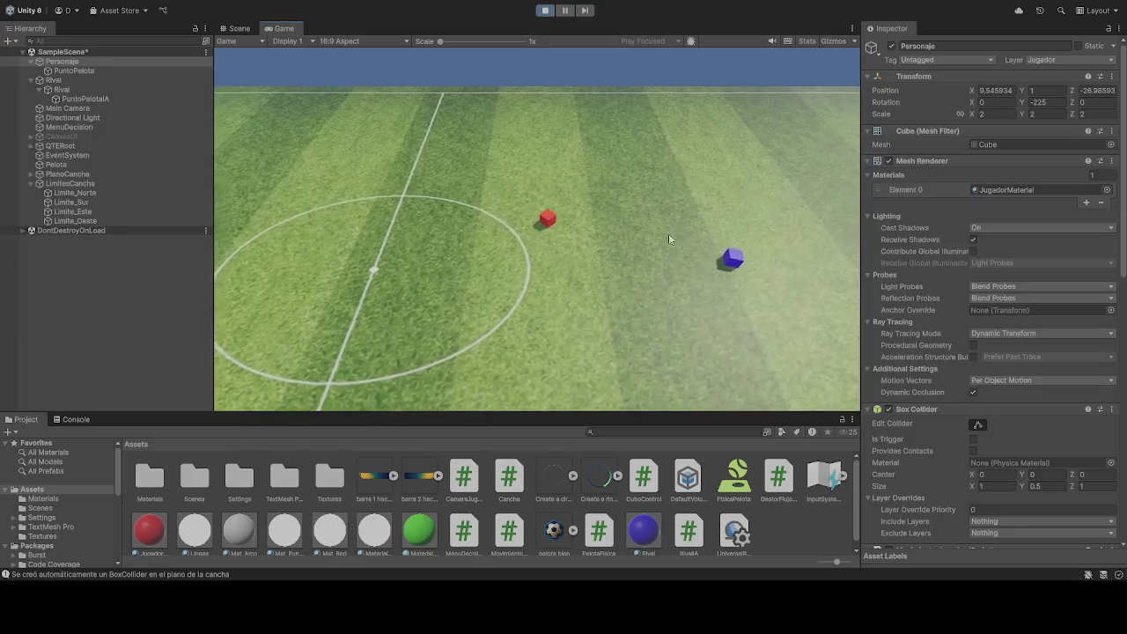
pyautogui.press('d')
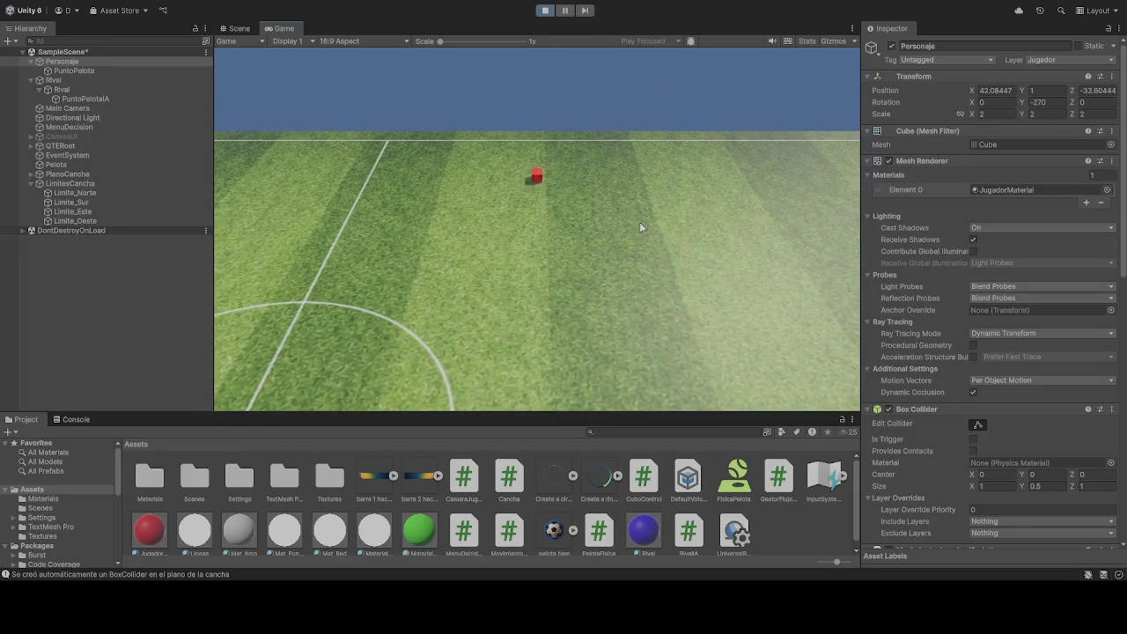
pyautogui.press('w')
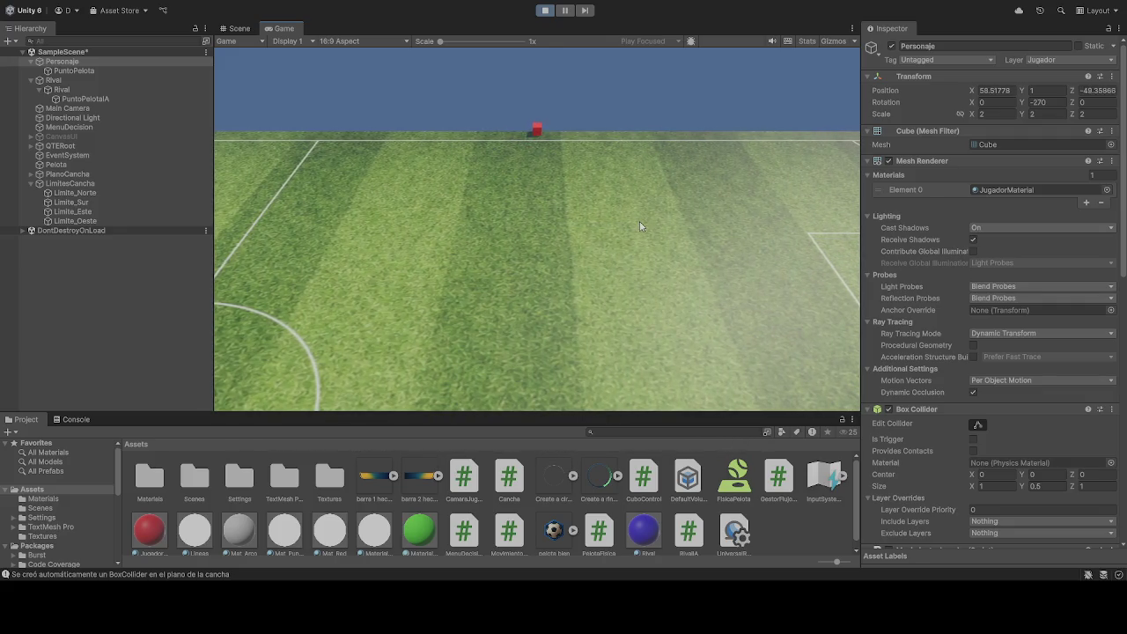
pyautogui.press('d')
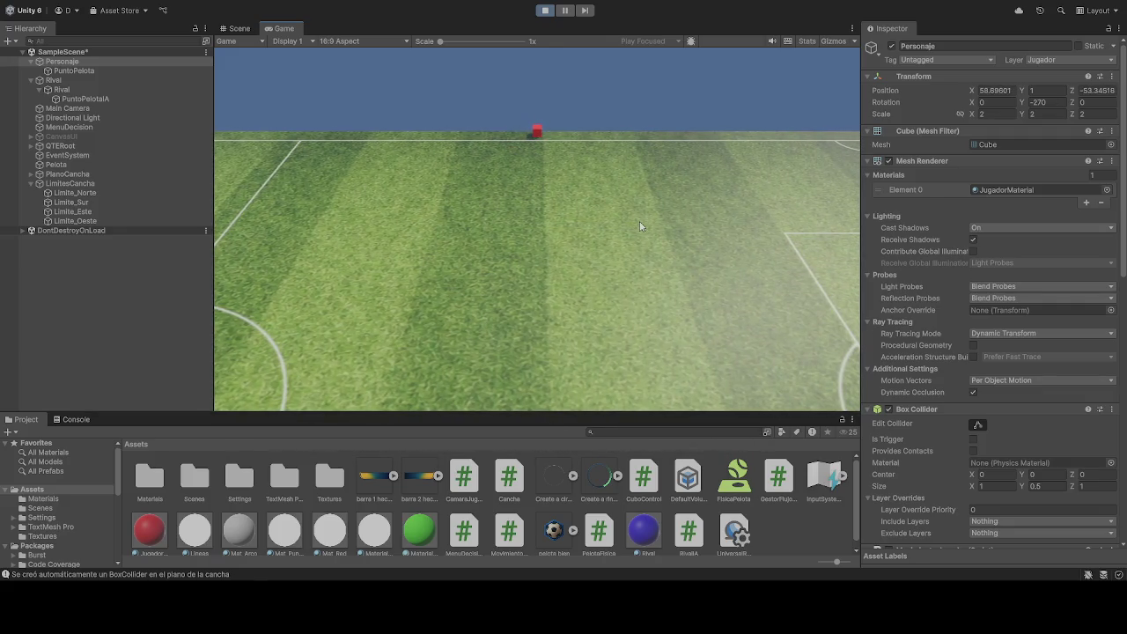
pyautogui.press('d')
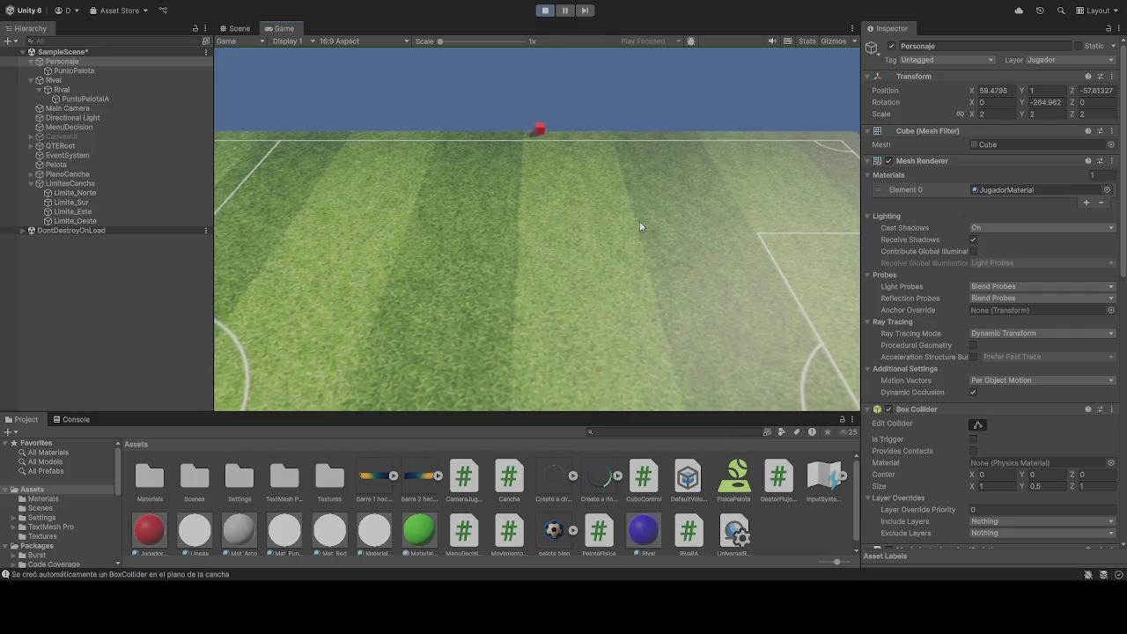
pyautogui.press('d')
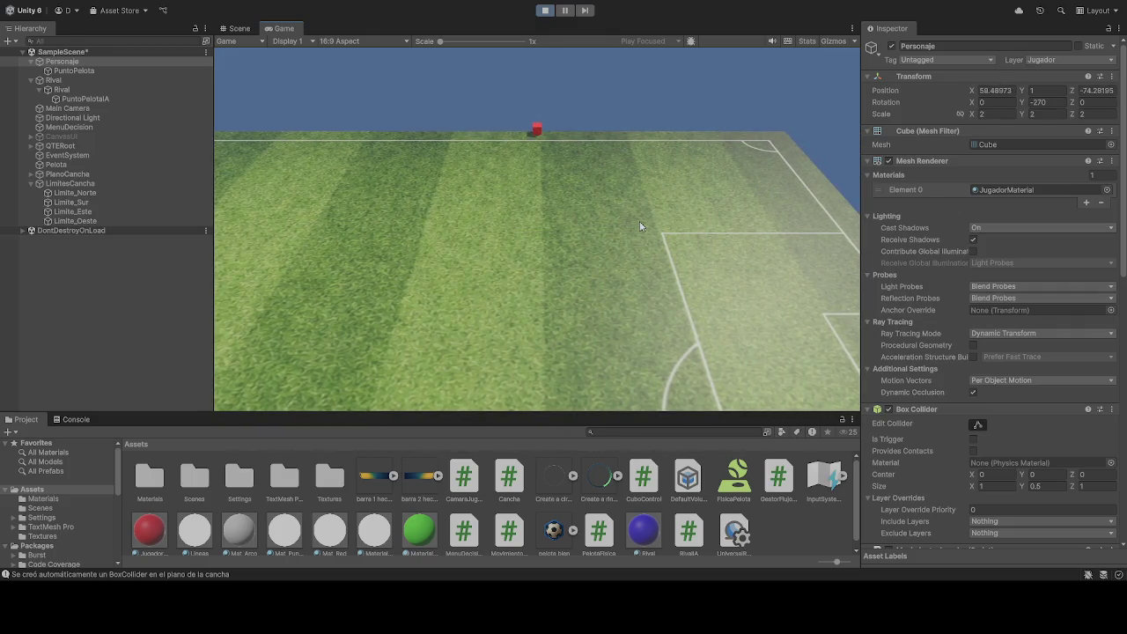
pyautogui.press('d')
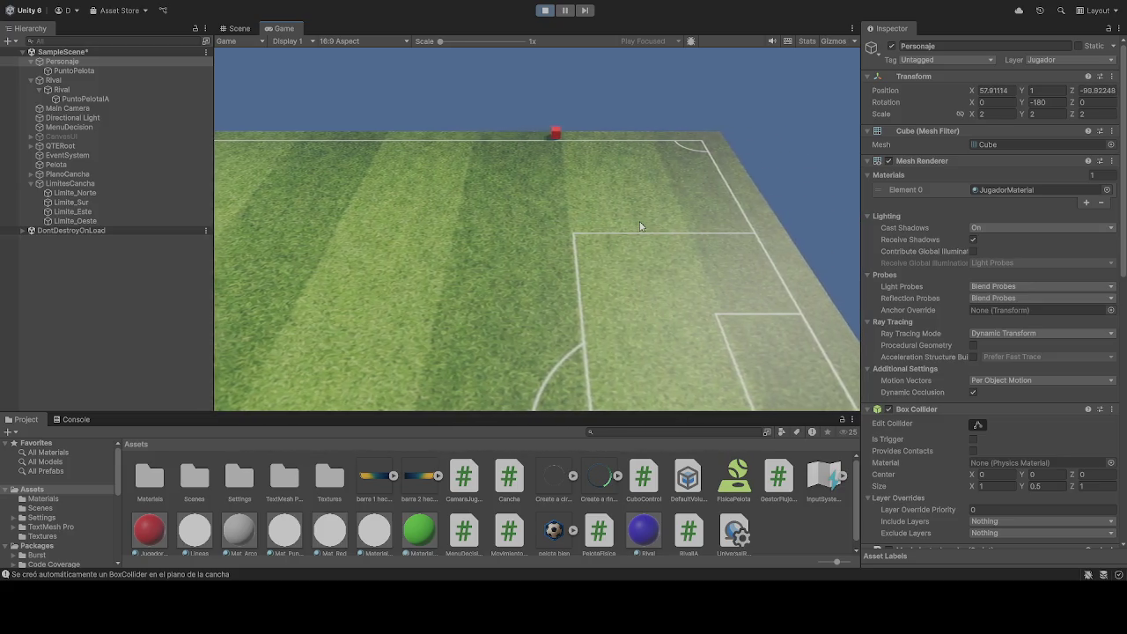
pyautogui.press('d')
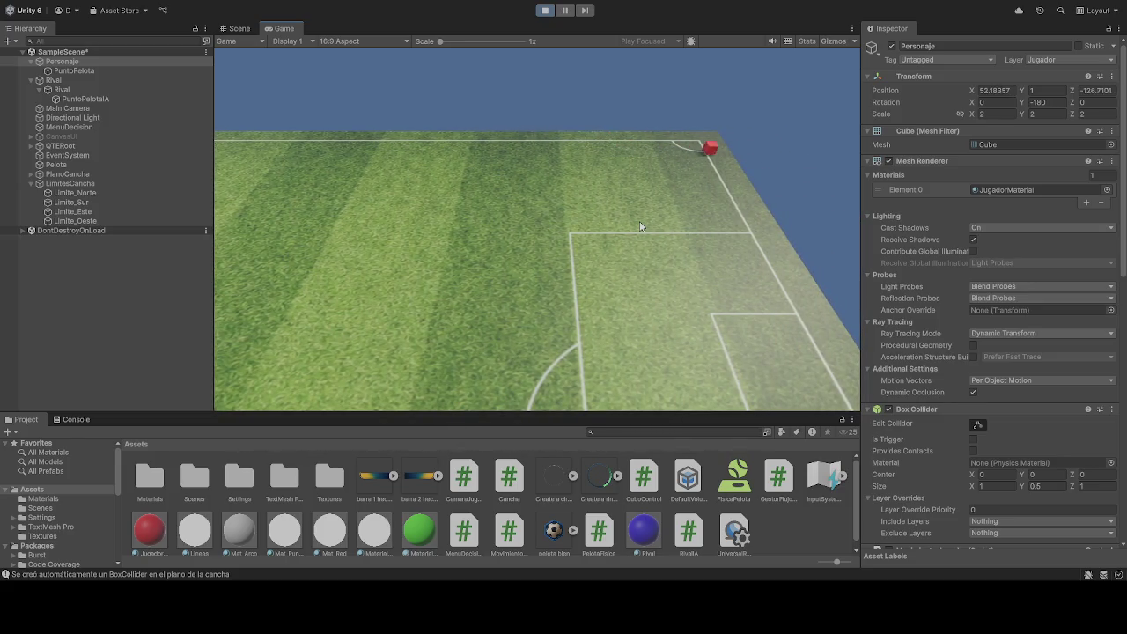
pyautogui.press('s')
pyautogui.press('a')
pyautogui.click(545, 10)
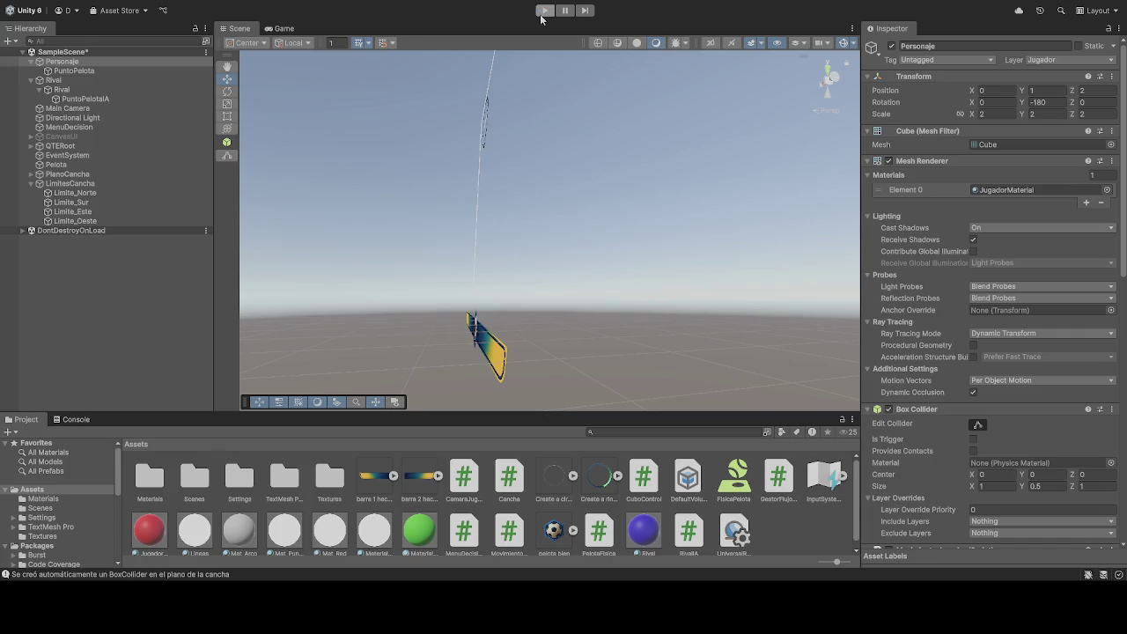
pyautogui.click(541, 15)
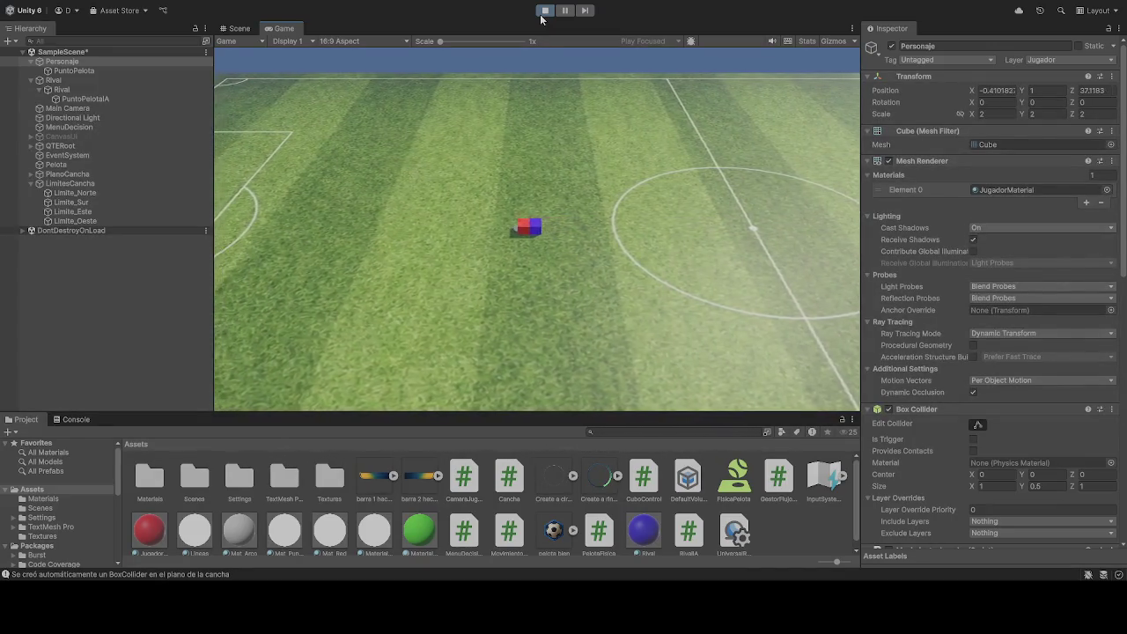
pyautogui.click(545, 11)
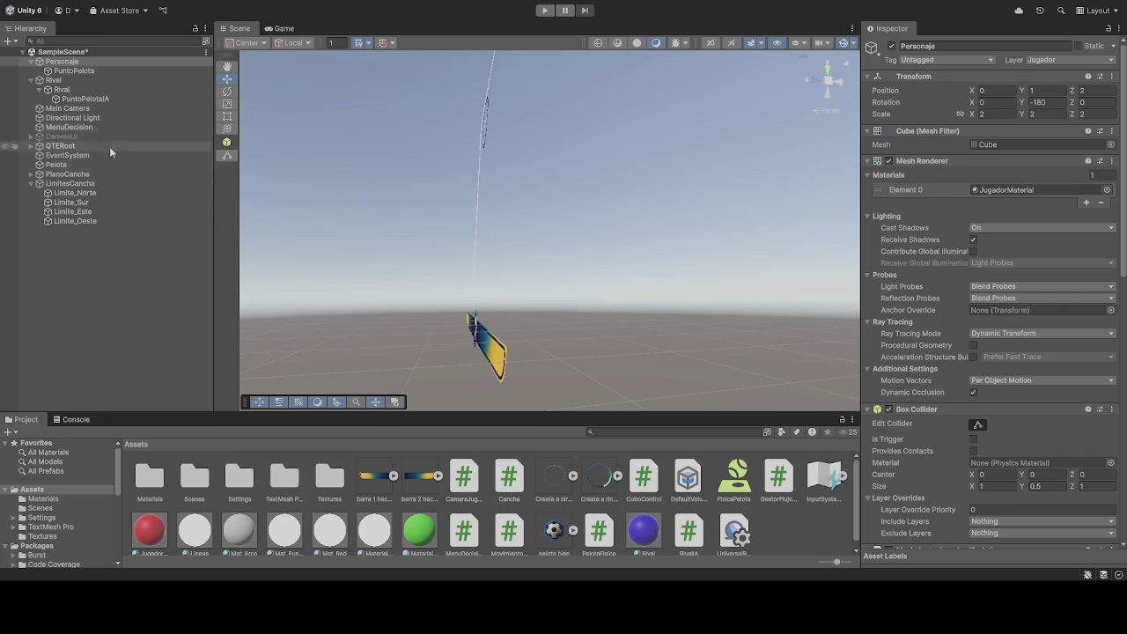
# Step: Start the game and drive the Personaje cube upfield with W, A and D
pyautogui.scroll(-10, 1058, 446)
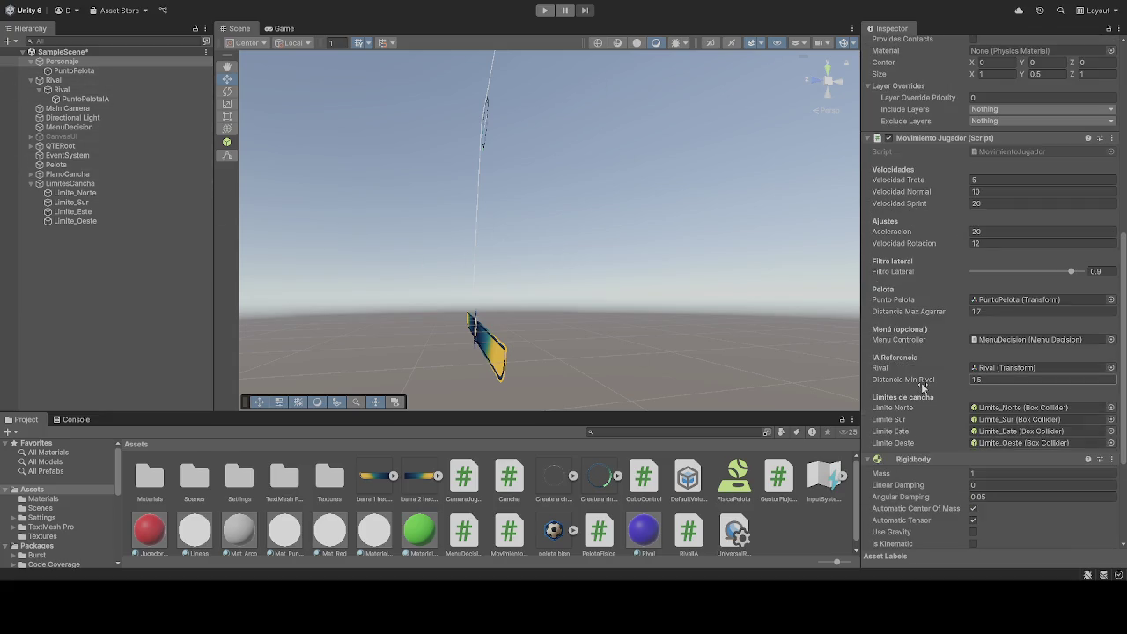
pyautogui.click(544, 10)
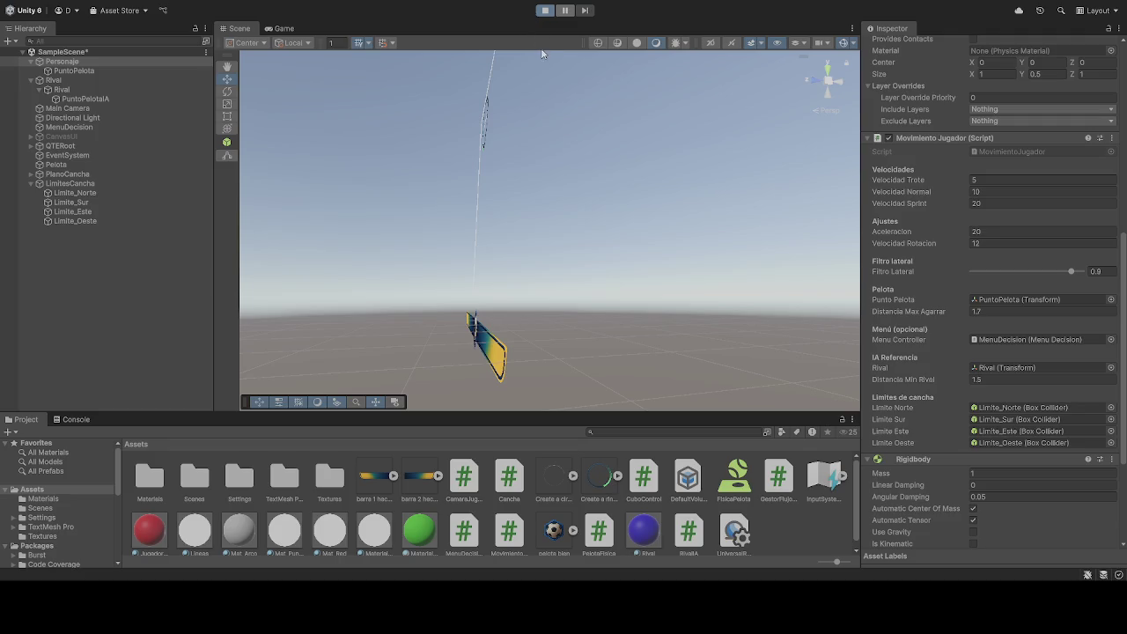
pyautogui.press('w')
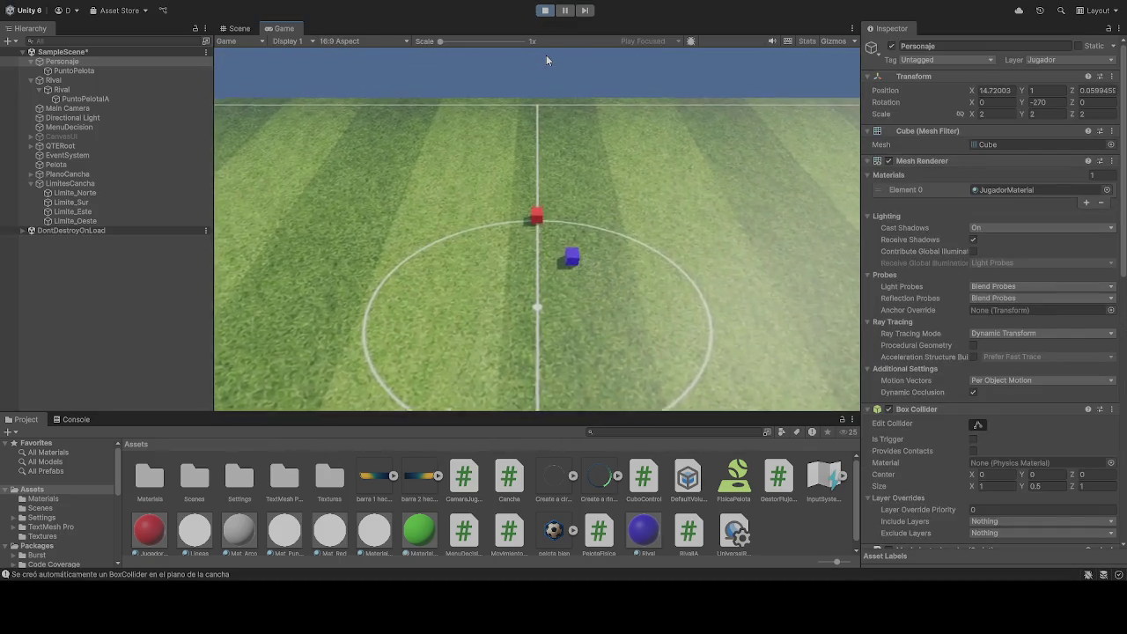
pyautogui.press('a')
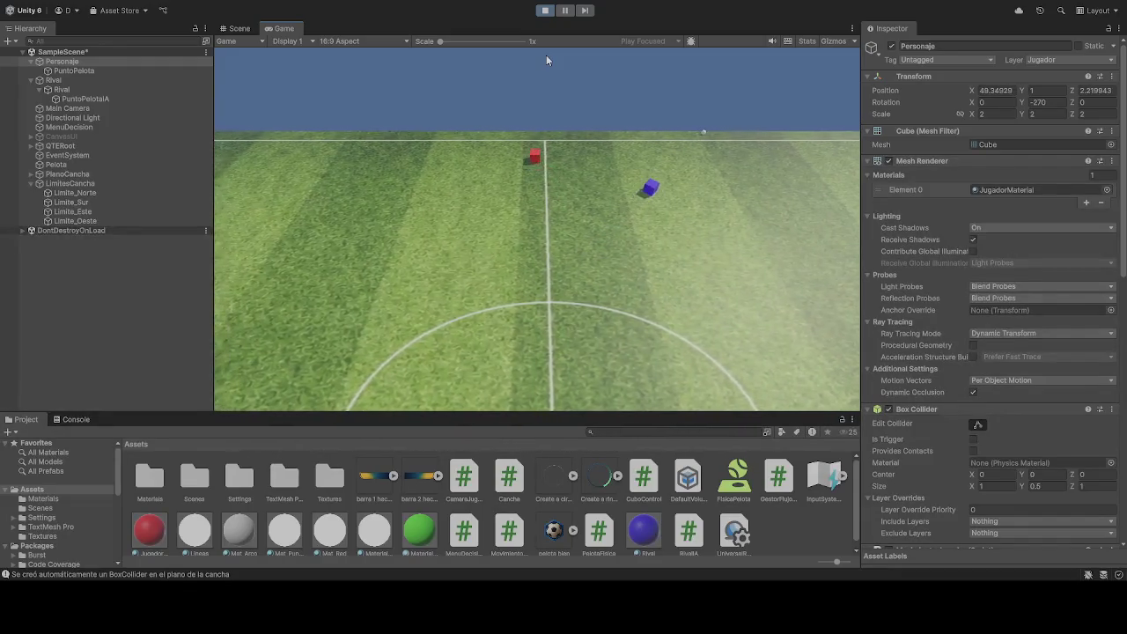
pyautogui.press('d')
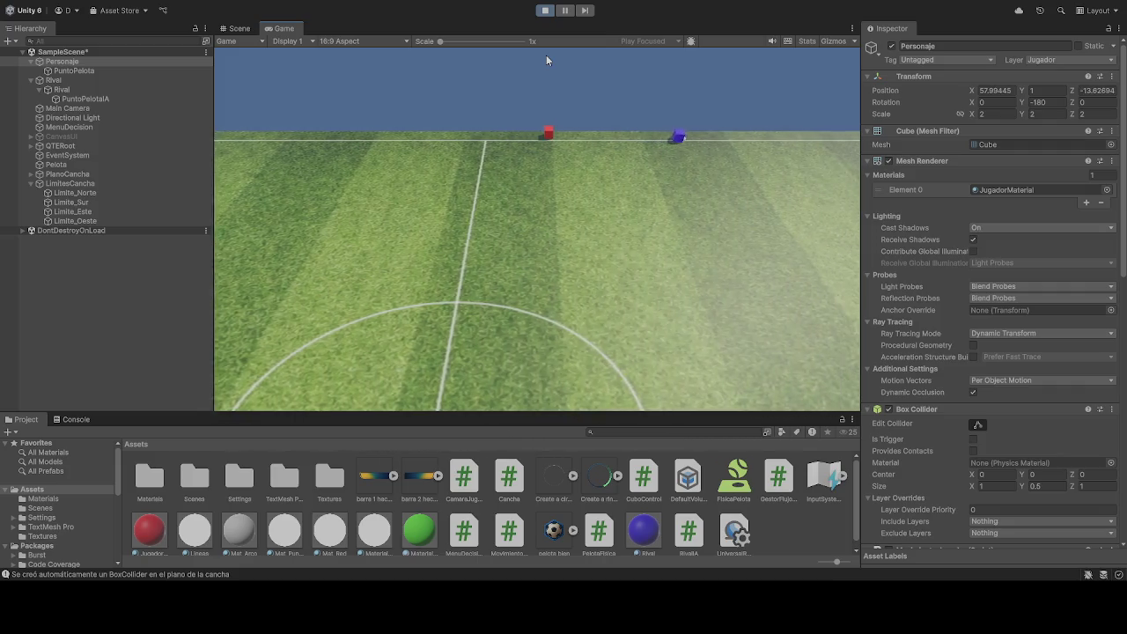
pyautogui.press('w')
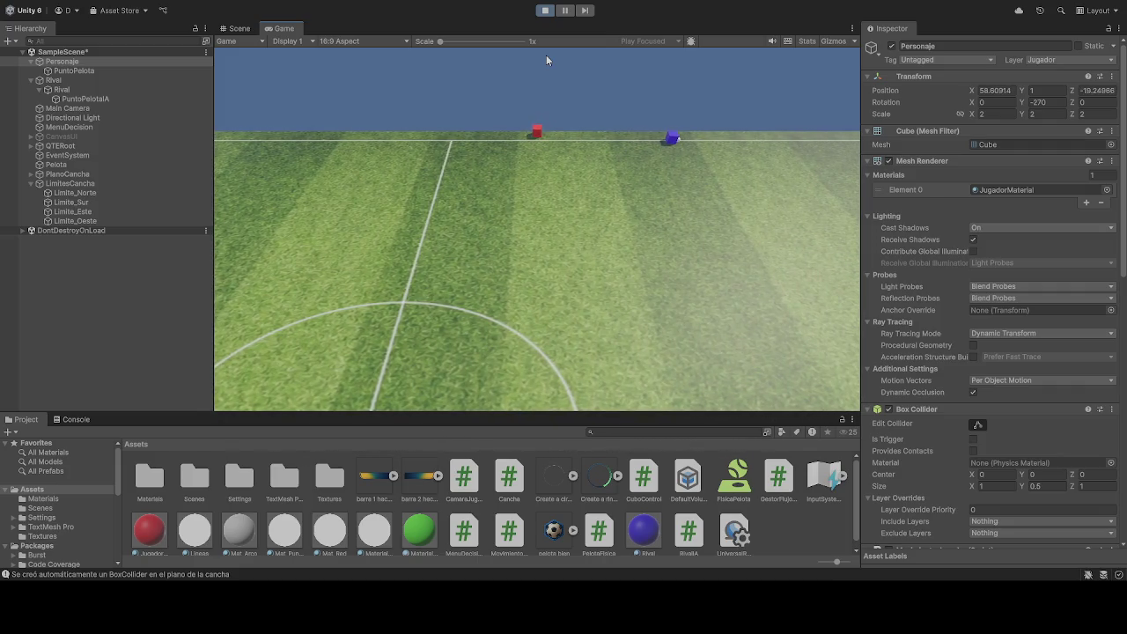
# Step: Steer Personaje along the far touchline to the blue Rival, ending at 58.5, 1, -115.6583
pyautogui.press('d')
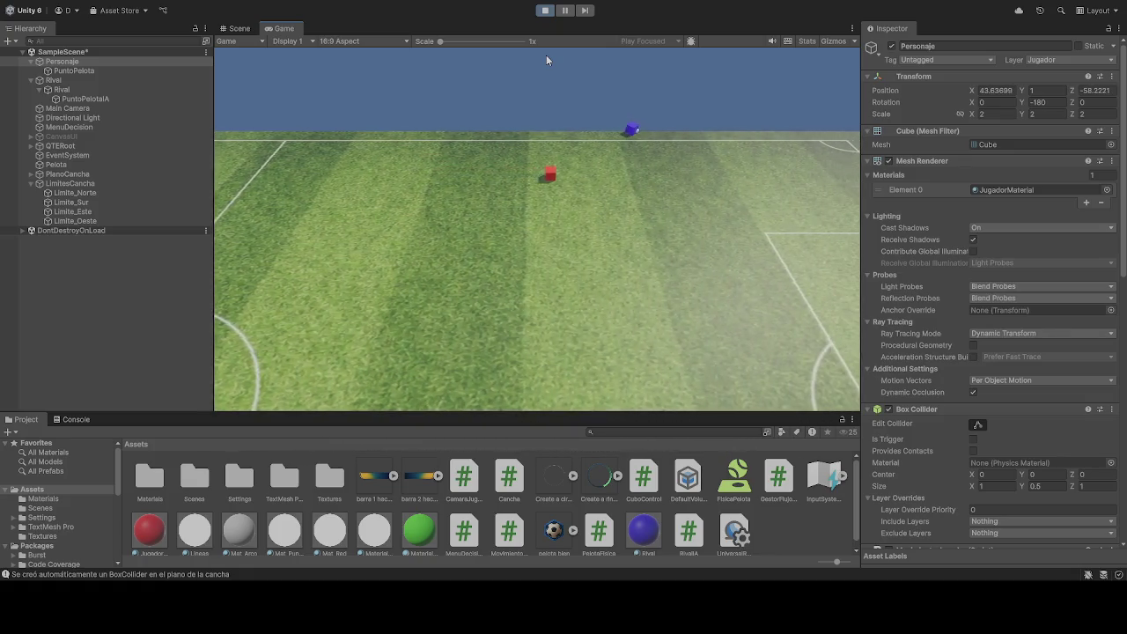
pyautogui.press('a')
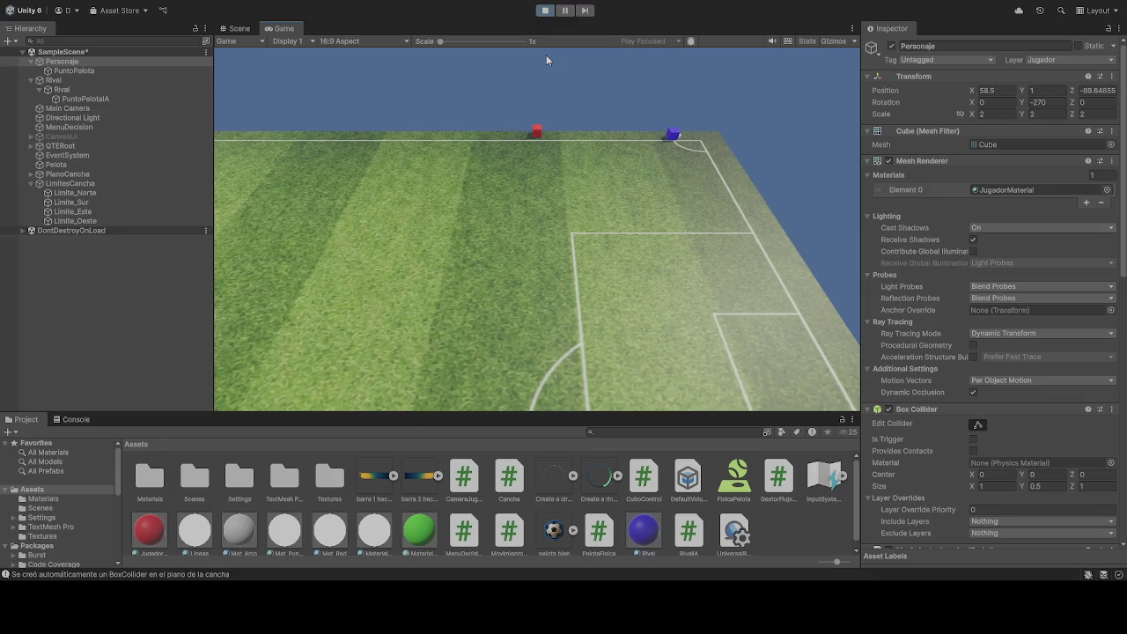
pyautogui.press('d')
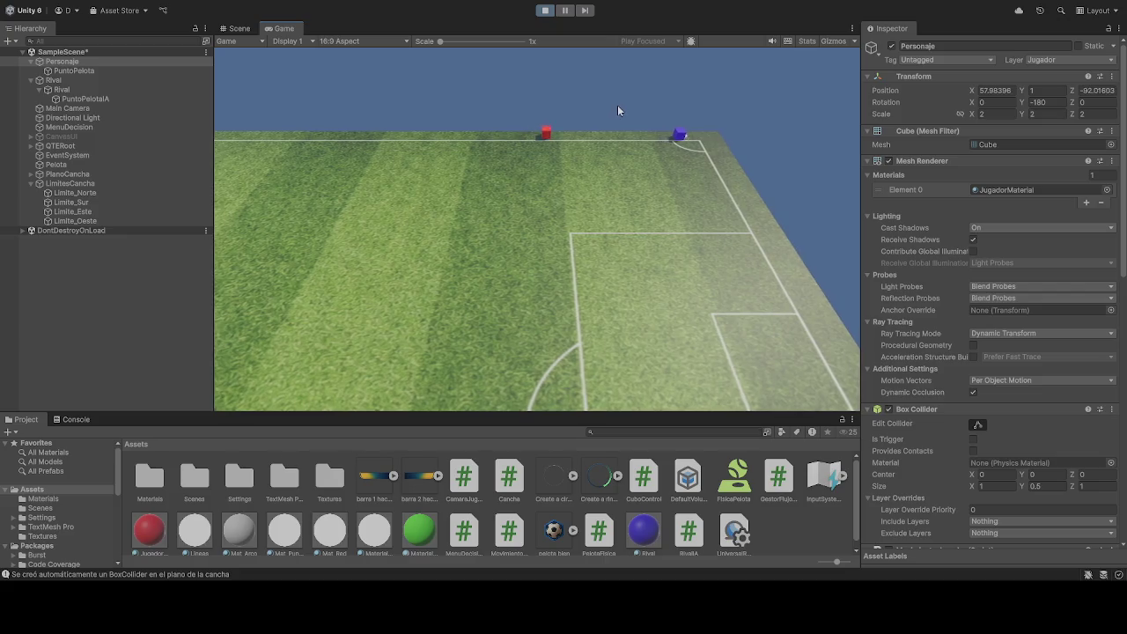
pyautogui.press('d')
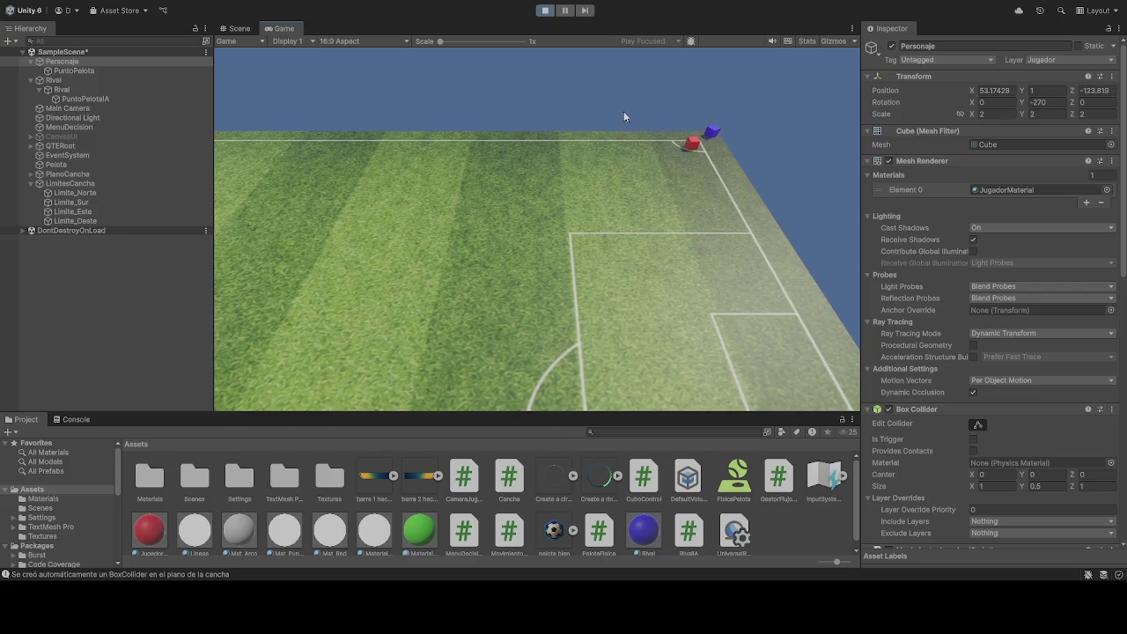
pyautogui.press('s')
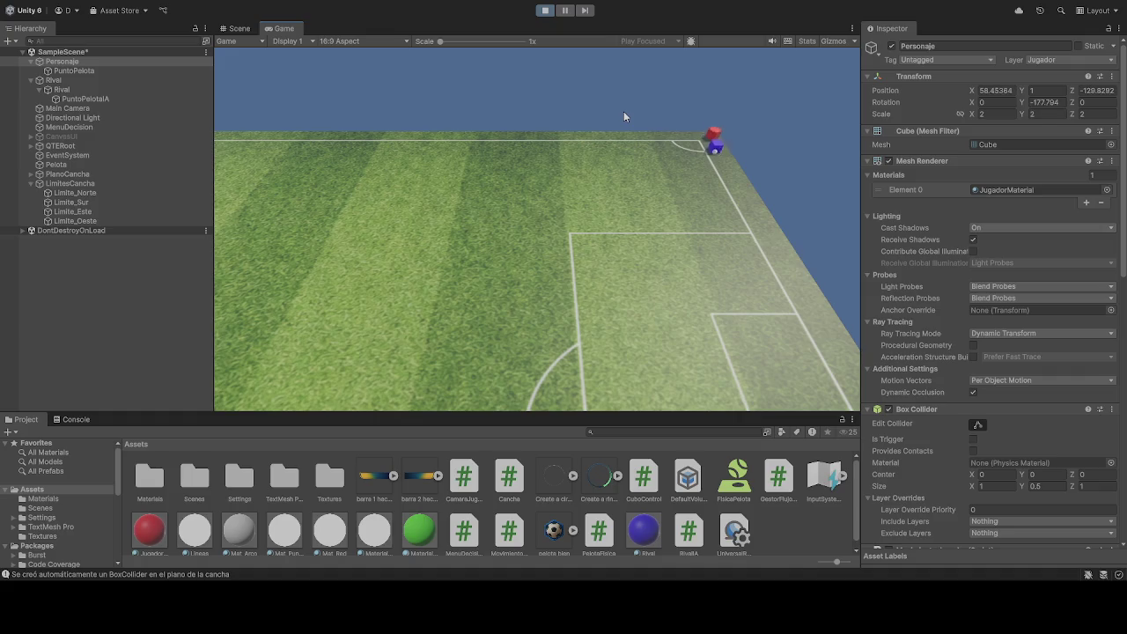
pyautogui.press('w')
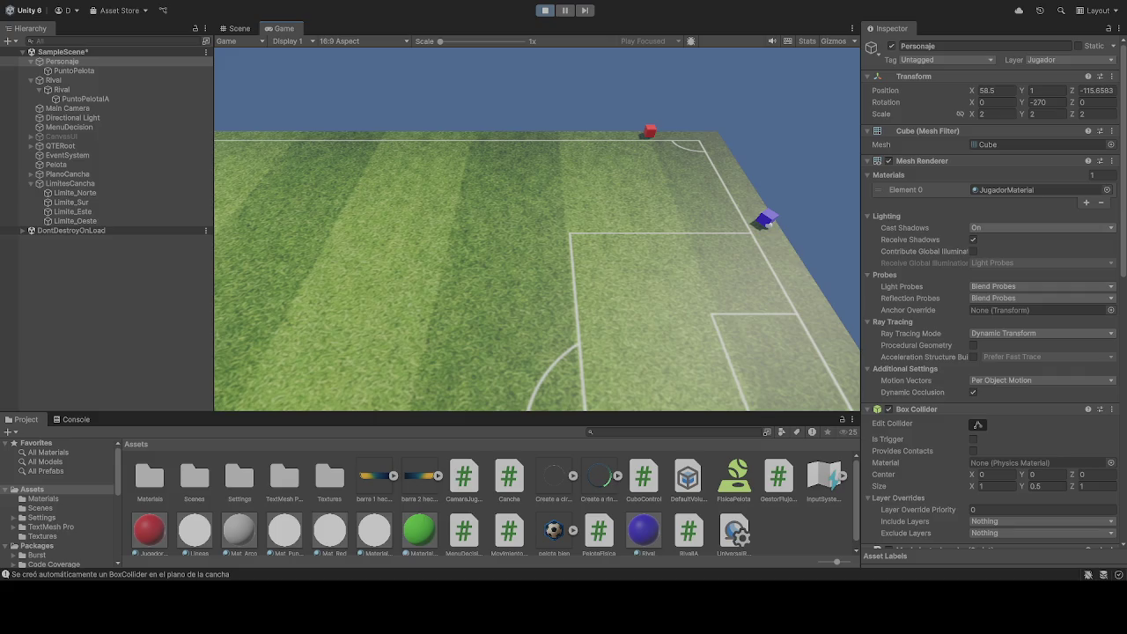
# Step: Exit Play mode so Personaje resets to 0, 1, 2
pyautogui.click(545, 12)
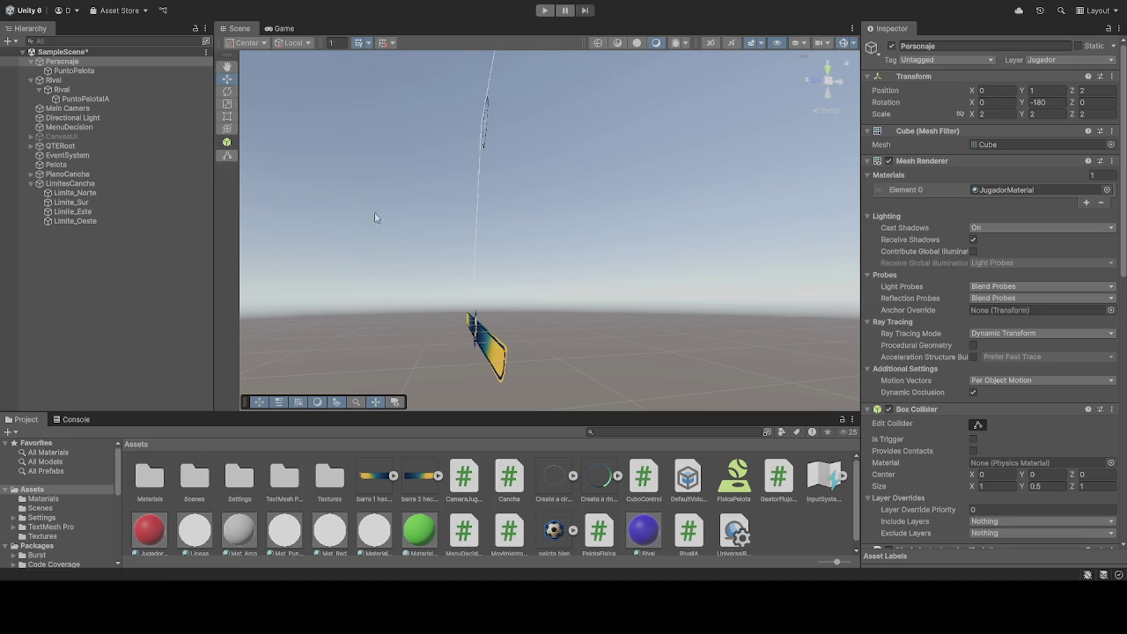
# Step: Run the game again and nudge Personaje off the centre spot with D to about 1.12, 1, 0.98
pyautogui.scroll(-8, 956, 333)
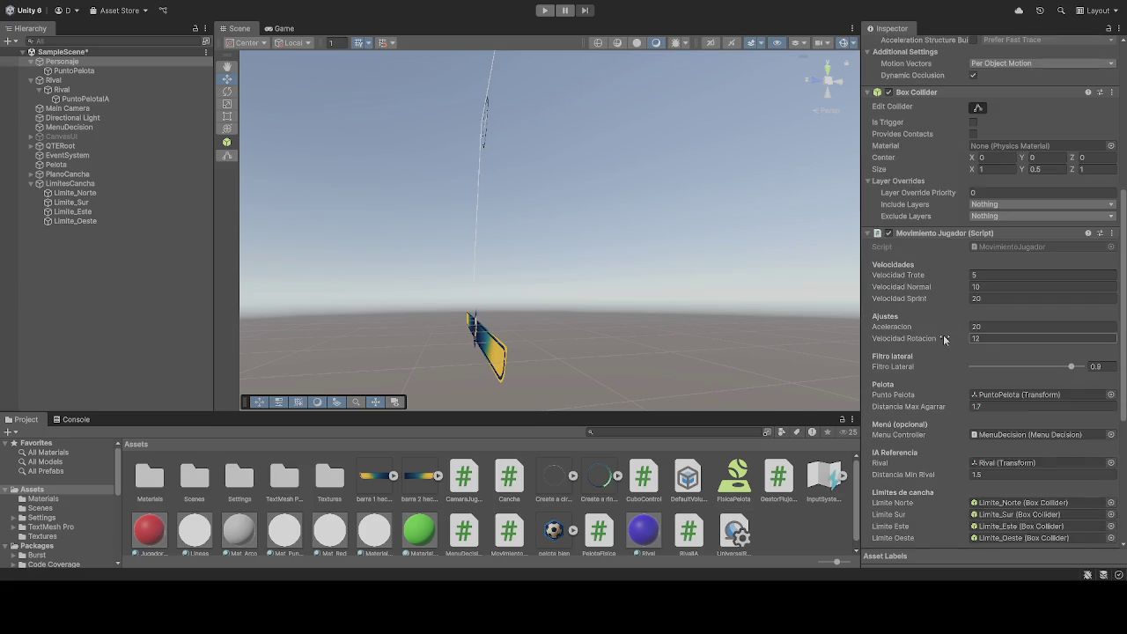
pyautogui.scroll(-3, 944, 339)
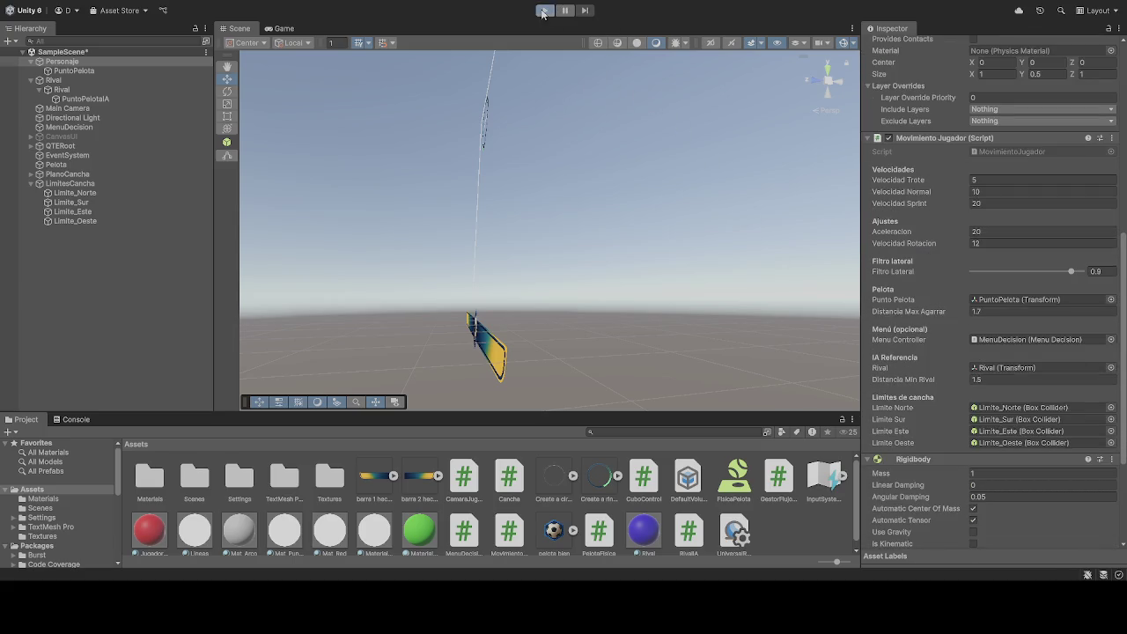
pyautogui.click(543, 10)
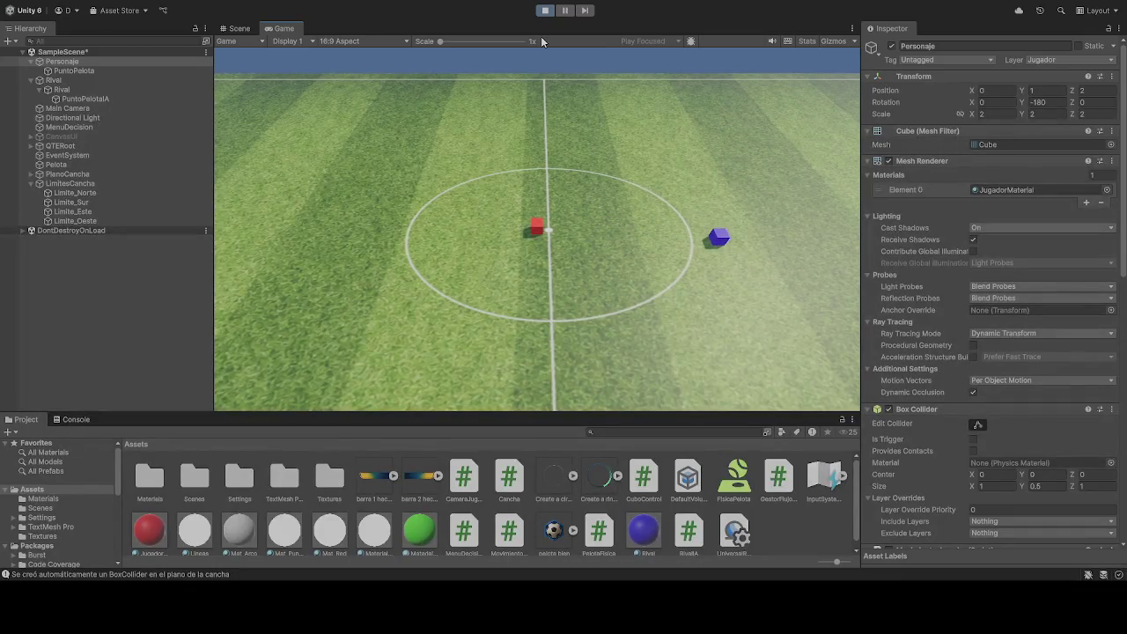
pyautogui.press('d')
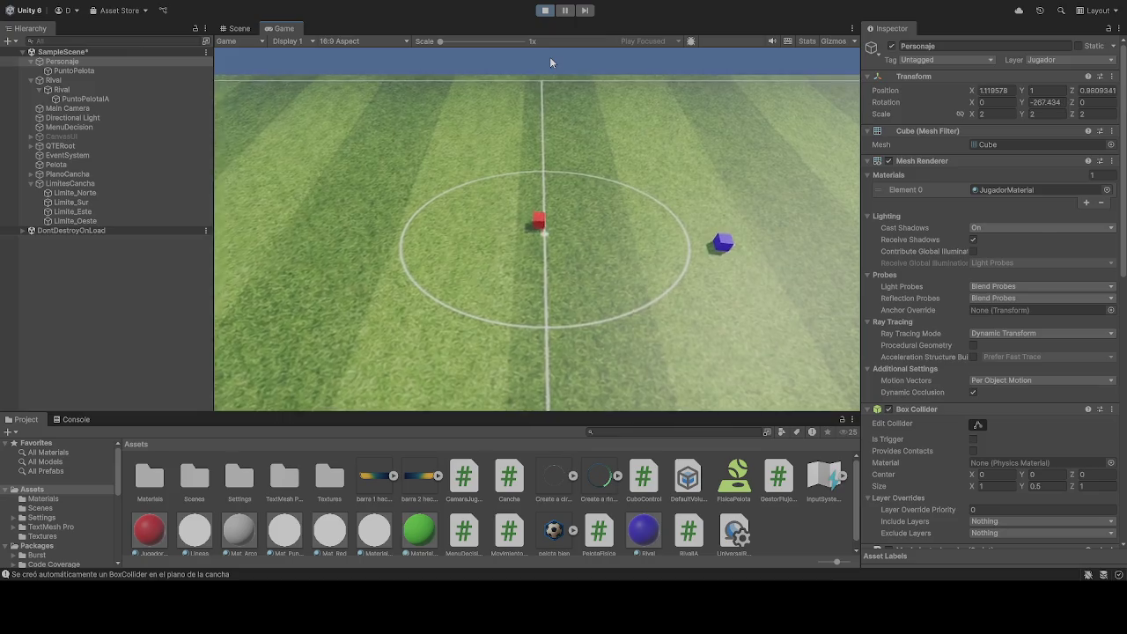